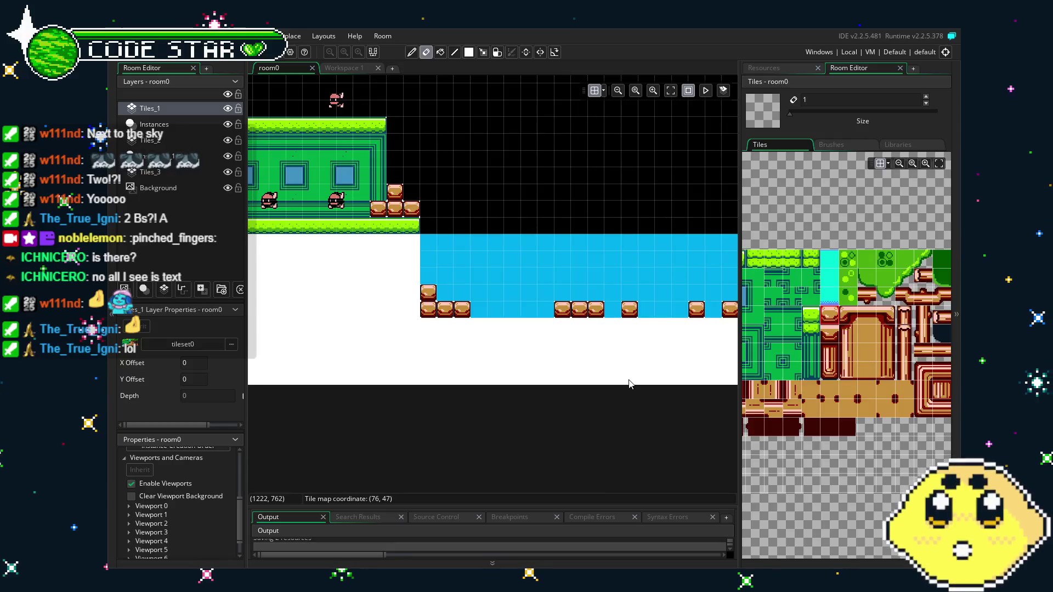
# - Load the plain cyan water tile from tileset0 as the brush for the Tiles_1 layer
pyautogui.moveTo(805, 378)
pyautogui.mouseDown()
pyautogui.moveTo(847, 364)
pyautogui.moveTo(779, 365)
pyautogui.moveTo(838, 366)
pyautogui.moveTo(882, 331)
pyautogui.mouseUp()
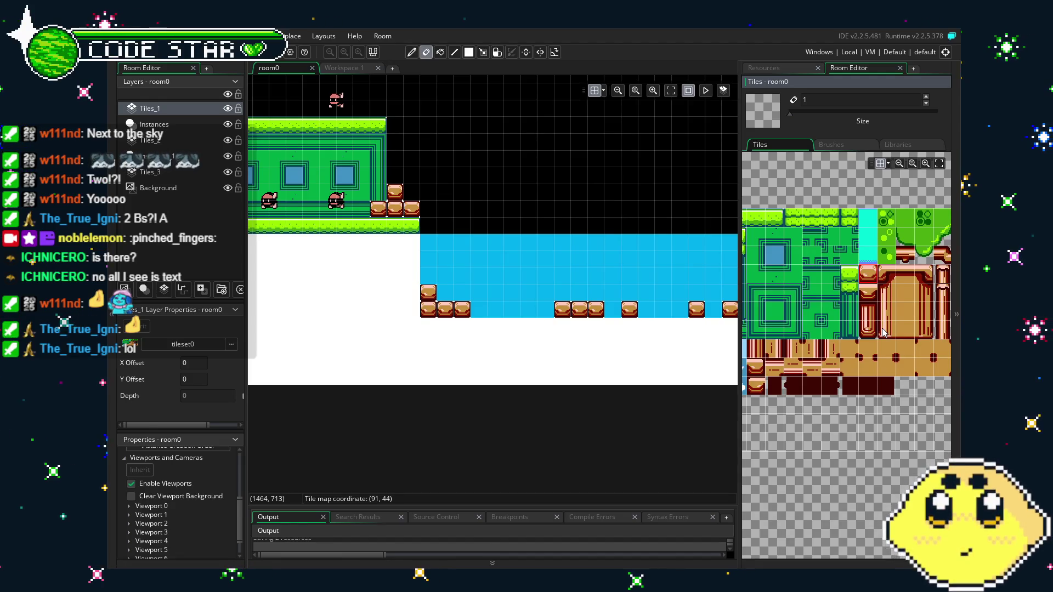
pyautogui.moveTo(882, 332); pyautogui.dragTo(823, 334)
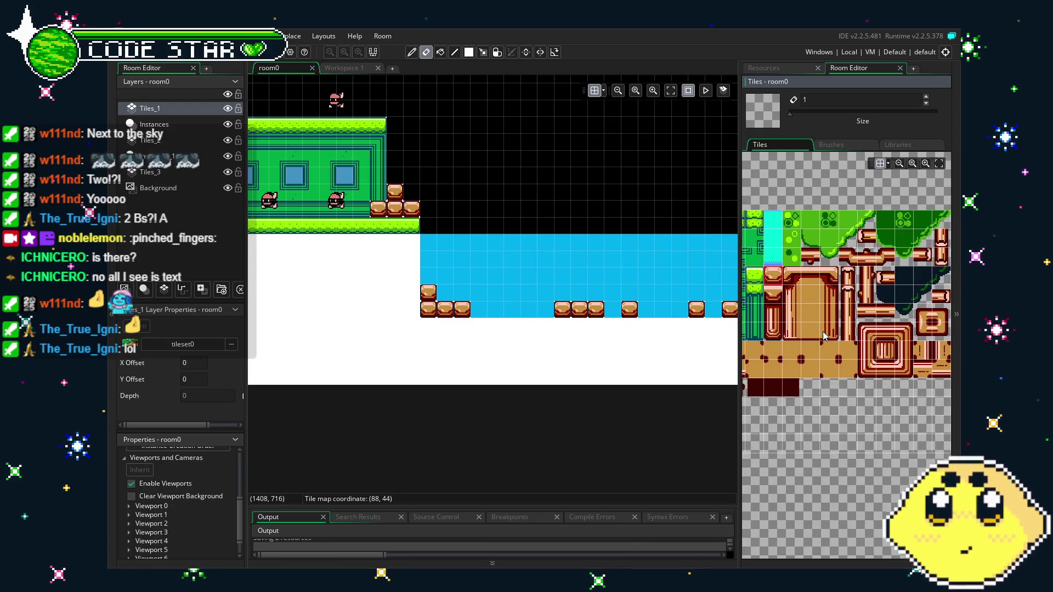
pyautogui.click(774, 229)
# - Rectangle-fill cyan tiles across the water area, then undo the cyan painting
pyautogui.press('r')
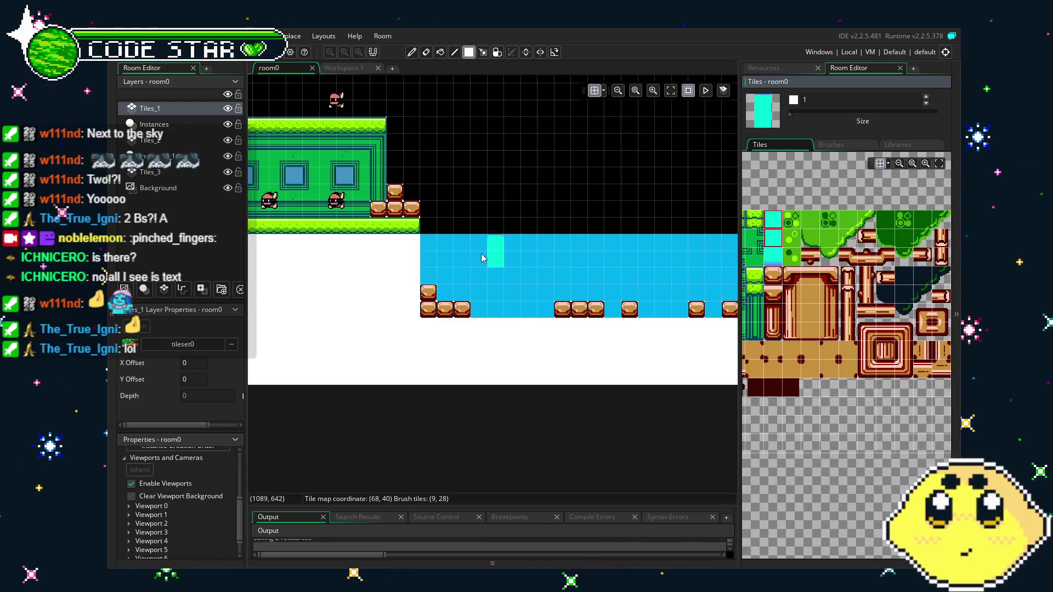
pyautogui.moveTo(428, 256); pyautogui.dragTo(619, 257)
pyautogui.moveTo(721, 252); pyautogui.dragTo(734, 254)
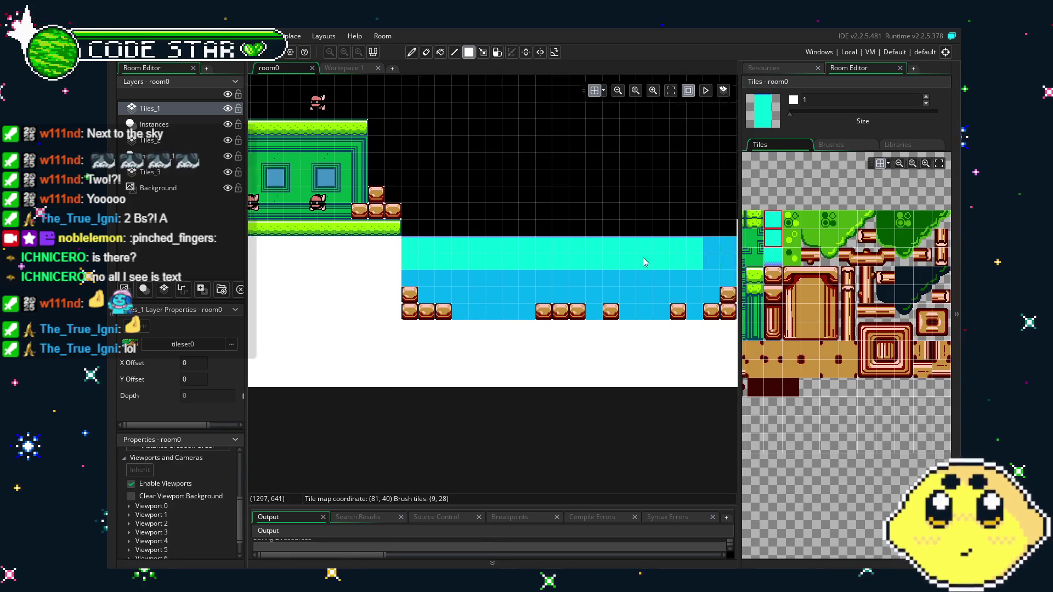
pyautogui.scroll(-1, 630, 274)
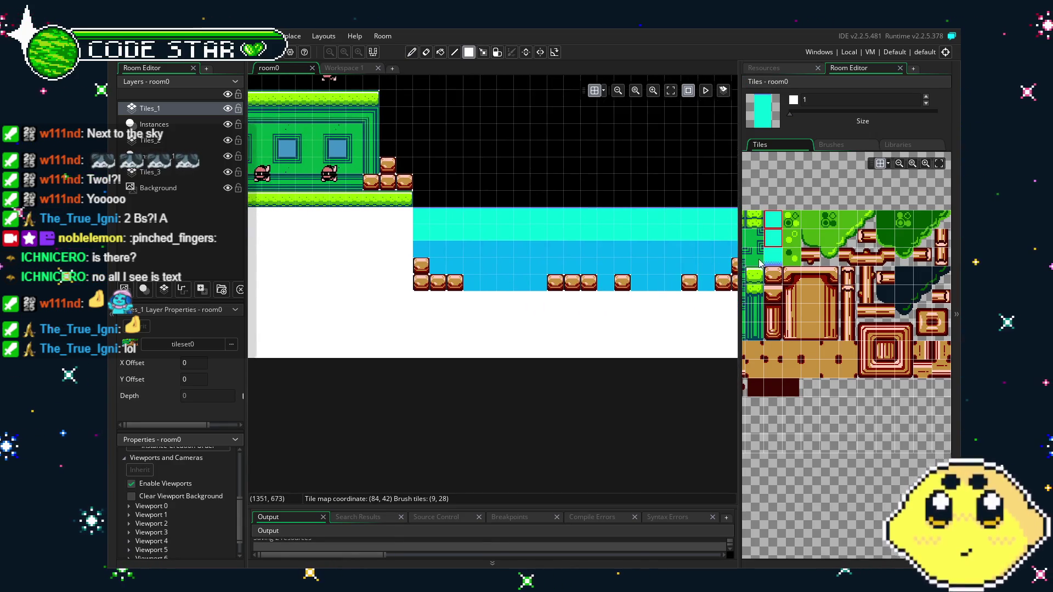
pyautogui.click(772, 240)
pyautogui.hscroll(3, 735, 253)
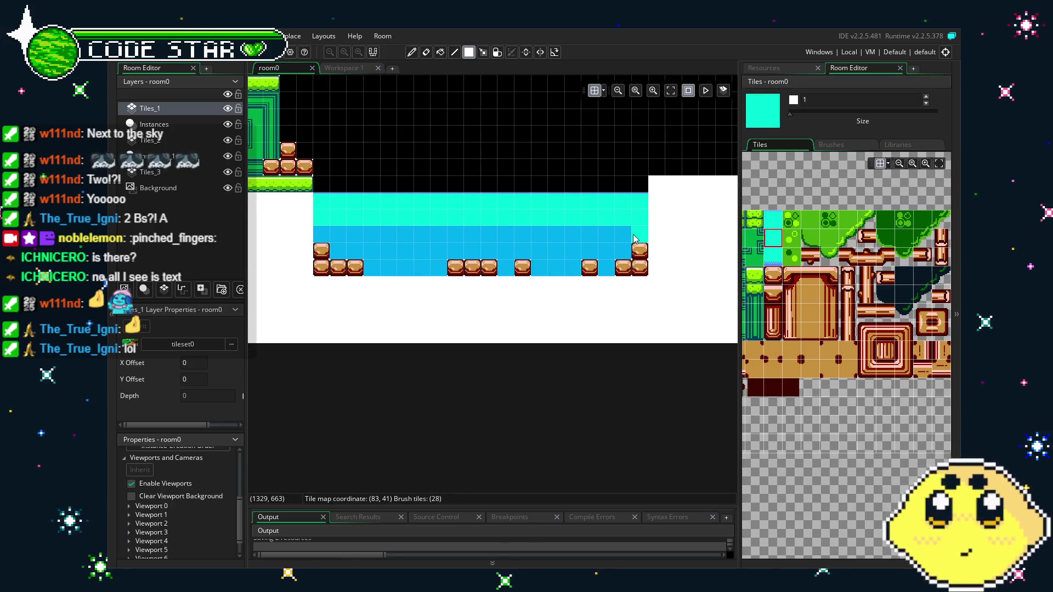
pyautogui.moveTo(636, 241); pyautogui.dragTo(316, 261)
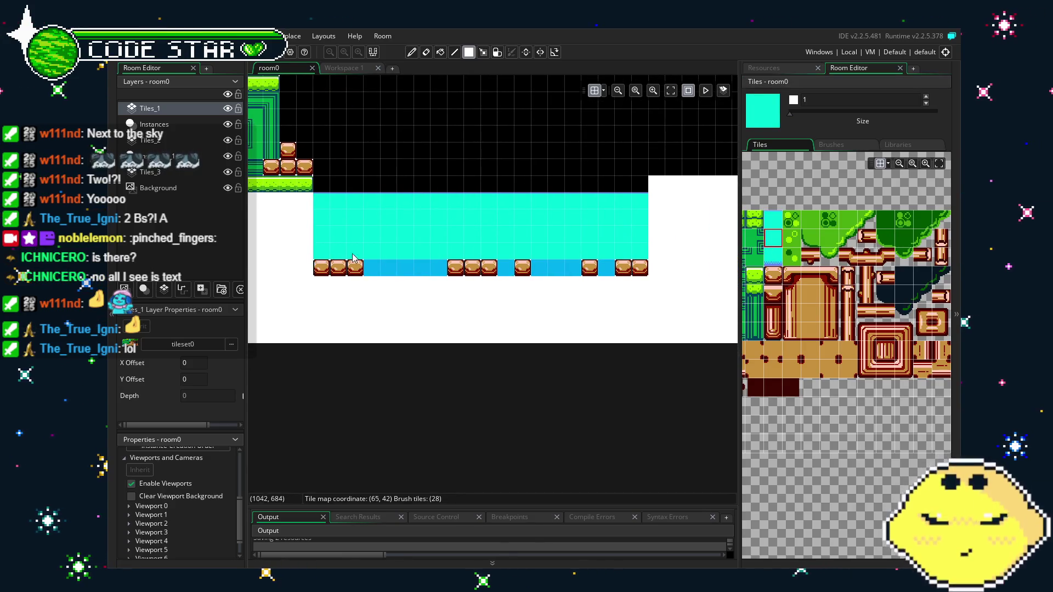
pyautogui.click(773, 255)
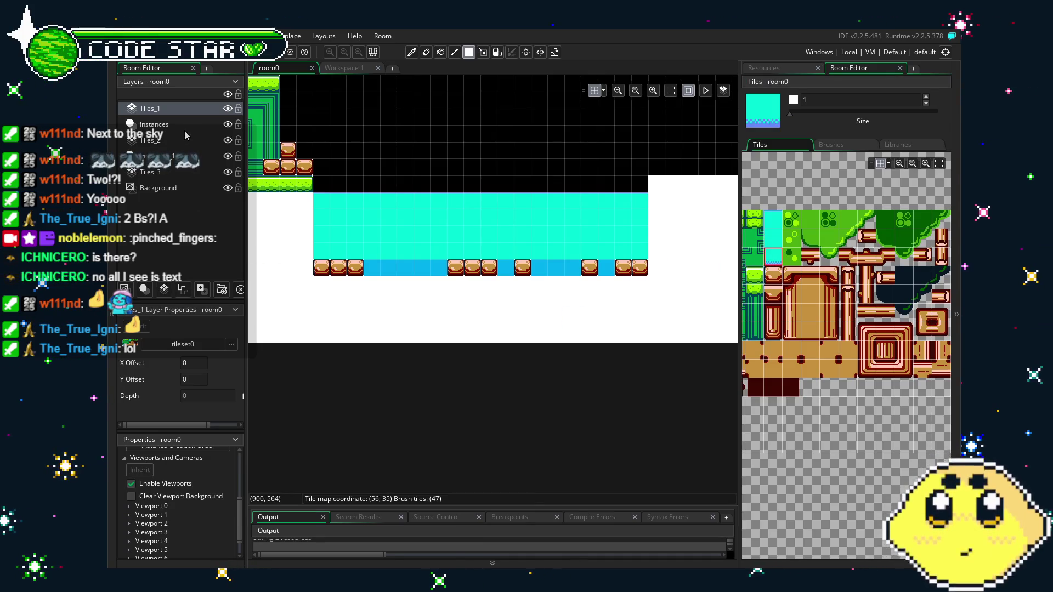
pyautogui.hotkey('ctrl', 'z')
pyautogui.hotkey('ctrl', 'z')
pyautogui.hotkey('ctrl', 'z')
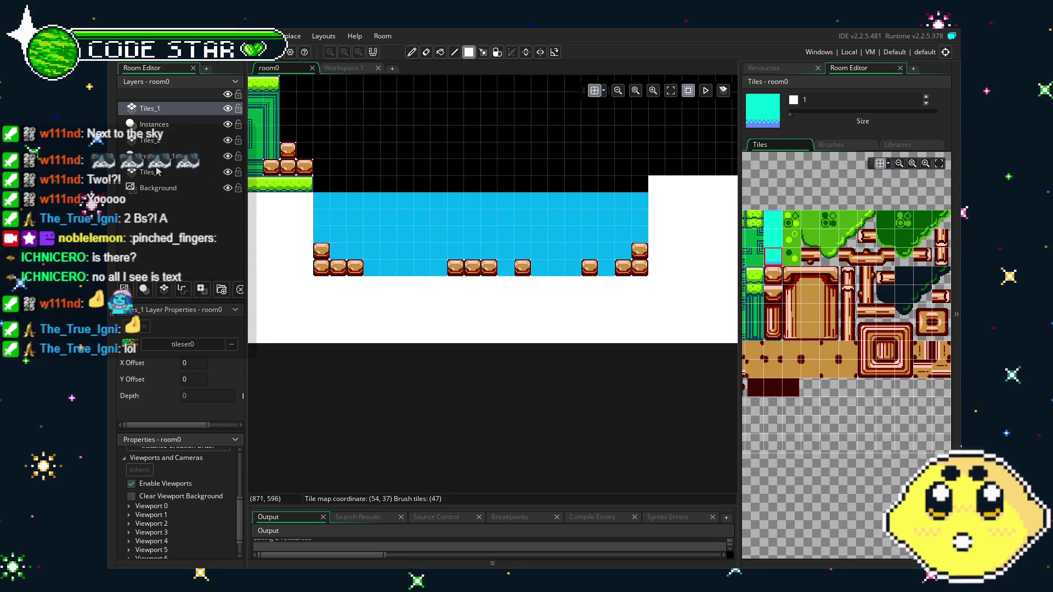
# - On the Tiles_3 layer, set the brush to two stacked cyan tiles (9 and 28)
pyautogui.click(159, 172)
pyautogui.click(776, 221)
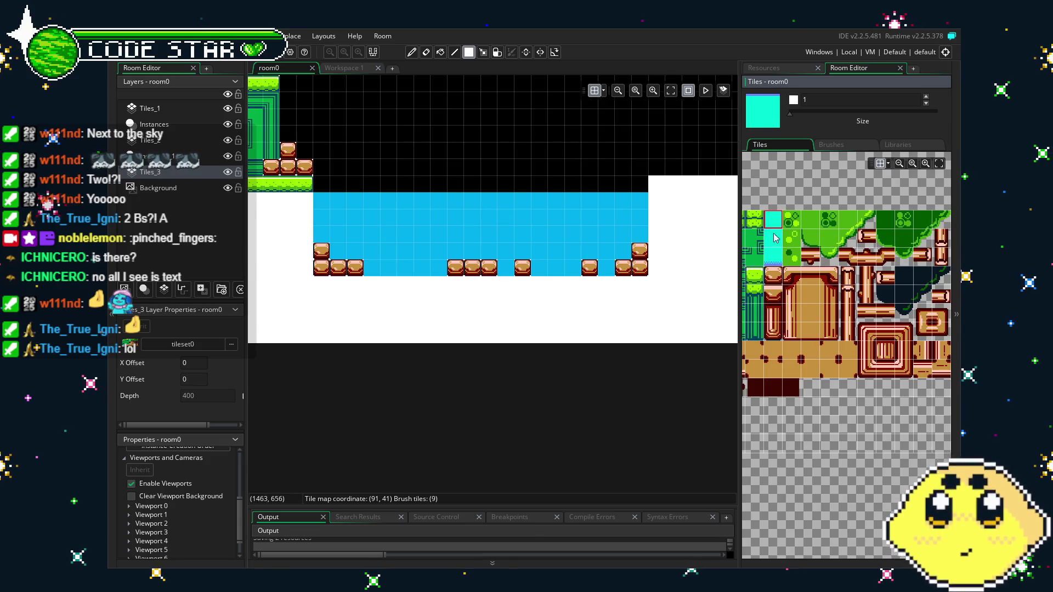
pyautogui.moveTo(776, 237); pyautogui.dragTo(774, 242)
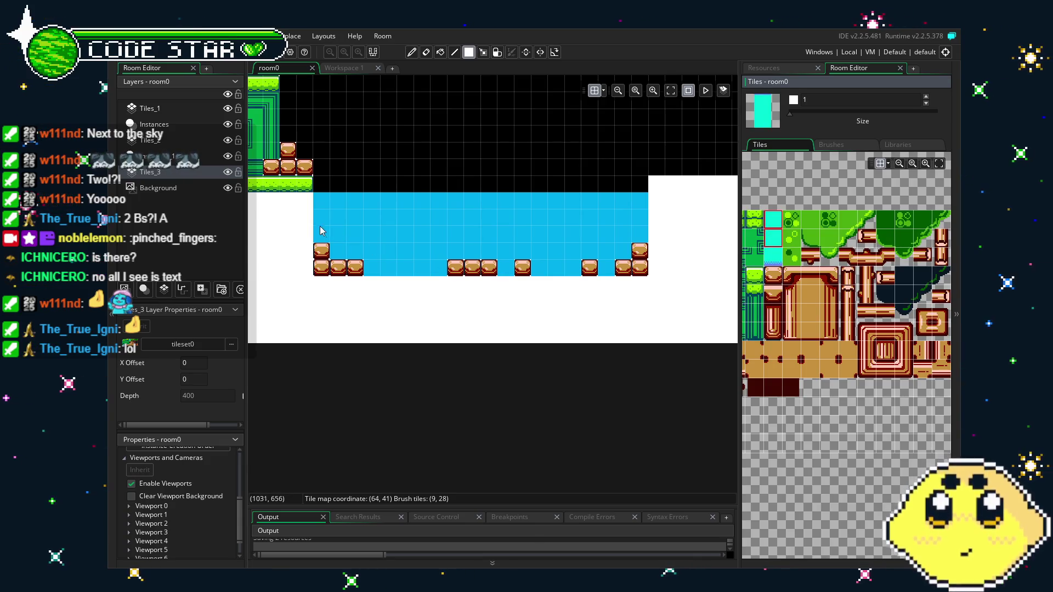
pyautogui.moveTo(779, 229); pyautogui.dragTo(778, 236)
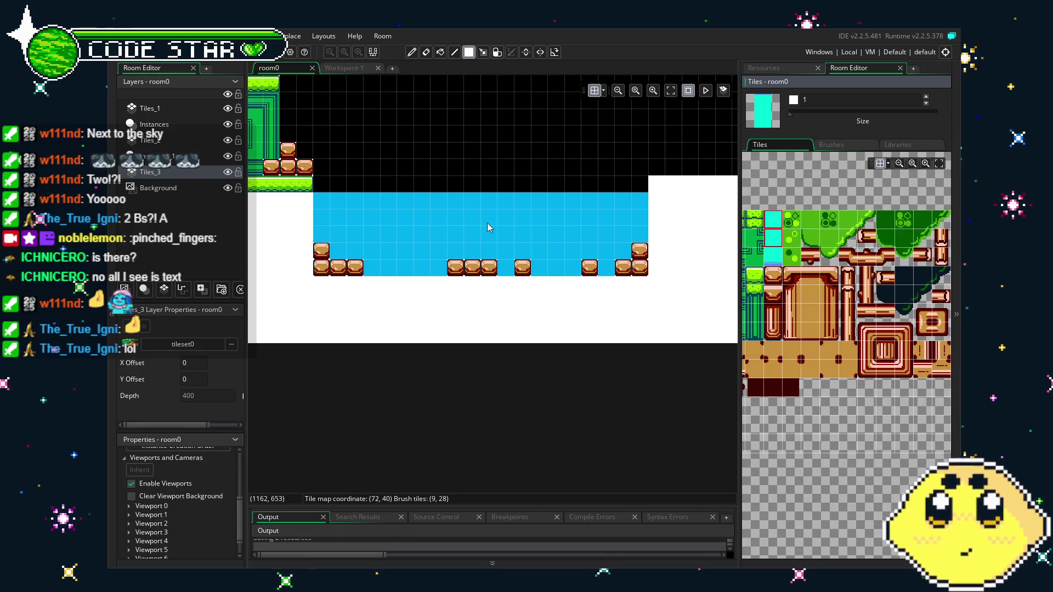
# - On Tiles_2, paint cyan over the water's top strip, lower two rows and remaining blue stripe
pyautogui.click(175, 147)
pyautogui.moveTo(320, 217); pyautogui.dragTo(638, 228)
pyautogui.moveTo(772, 233); pyautogui.dragTo(774, 265)
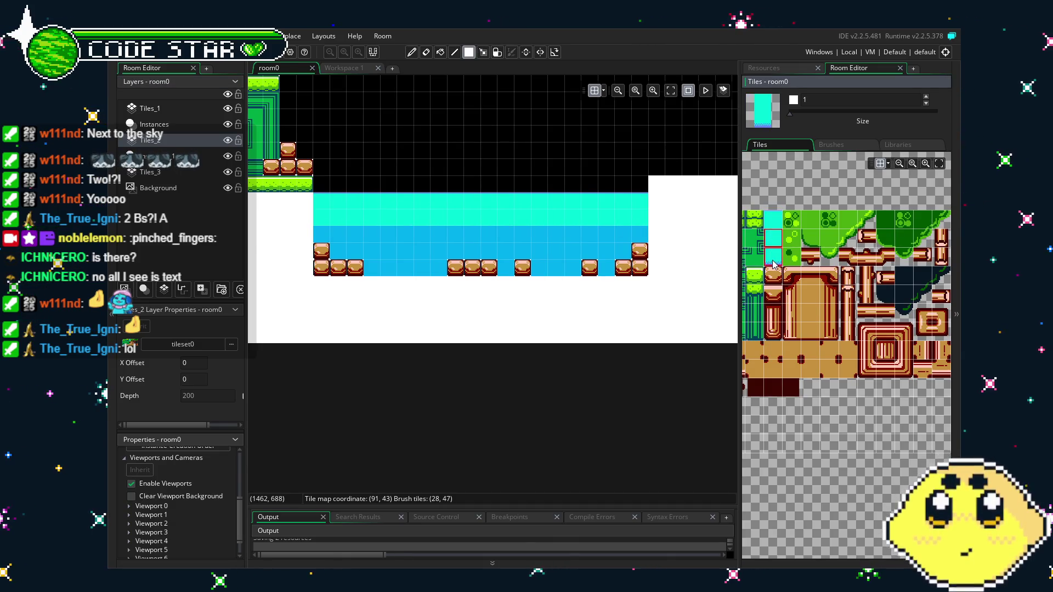
pyautogui.moveTo(631, 263); pyautogui.dragTo(334, 277)
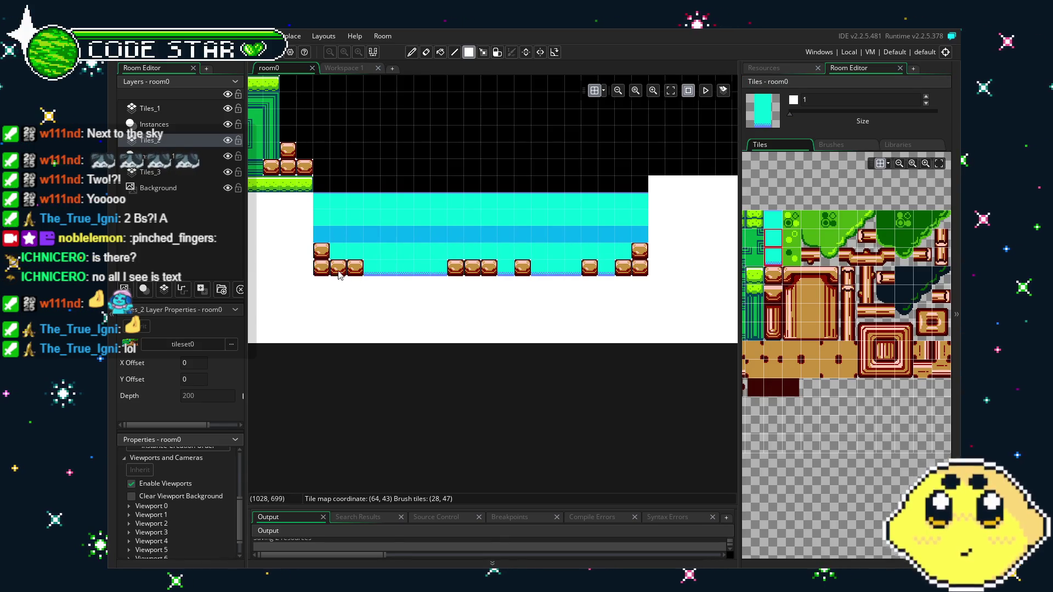
pyautogui.click(777, 240)
pyautogui.moveTo(321, 235); pyautogui.dragTo(643, 242)
# - Centre the green building in view and pick the plain brown sand tile as the brush
pyautogui.press('e')
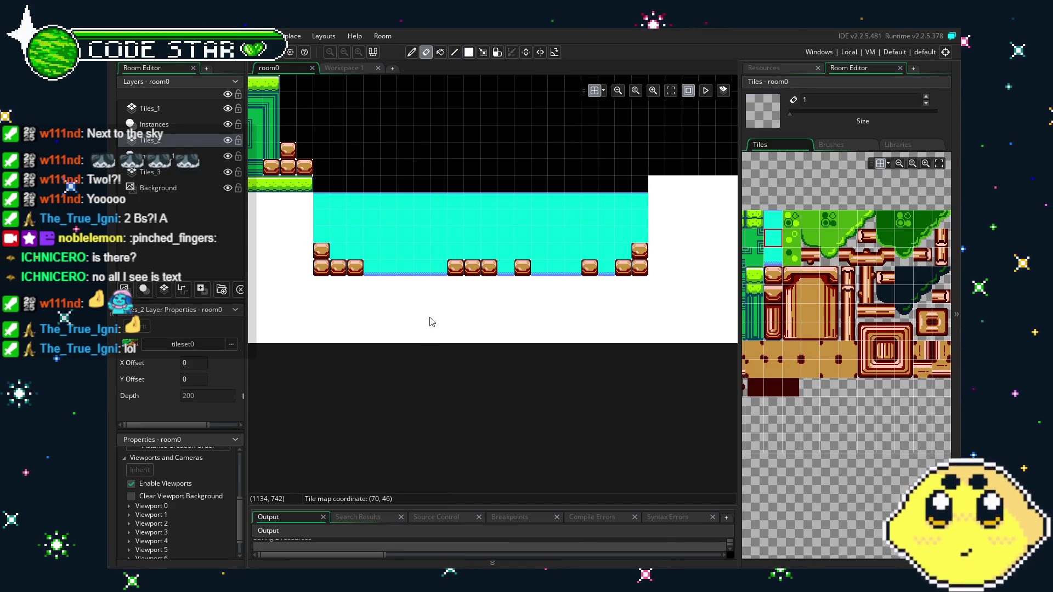
pyautogui.hscroll(-5, 429, 322)
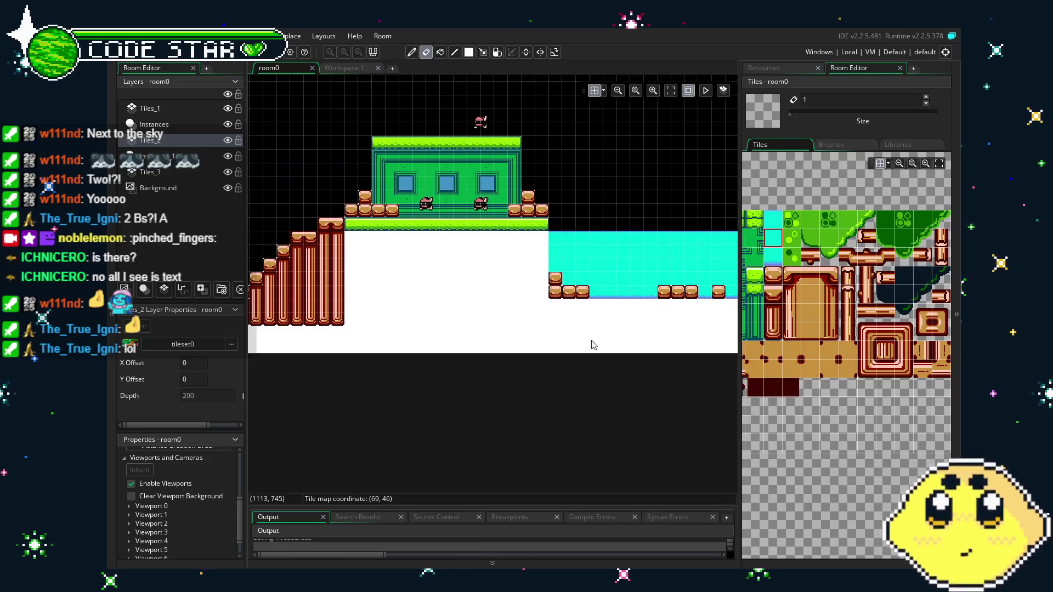
pyautogui.moveTo(542, 349); pyautogui.dragTo(603, 351)
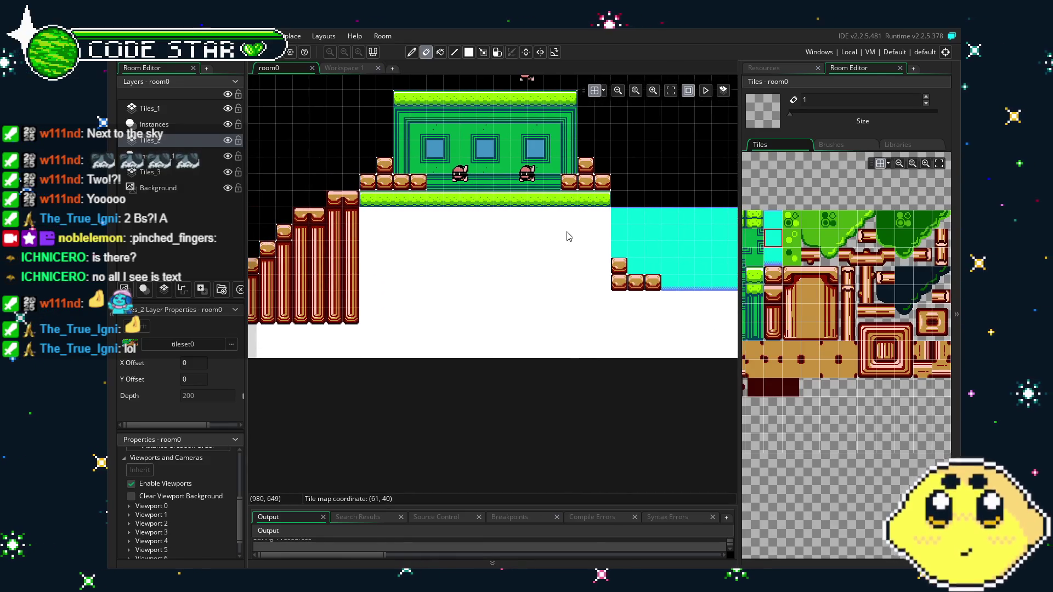
pyautogui.scroll(1, 794, 280)
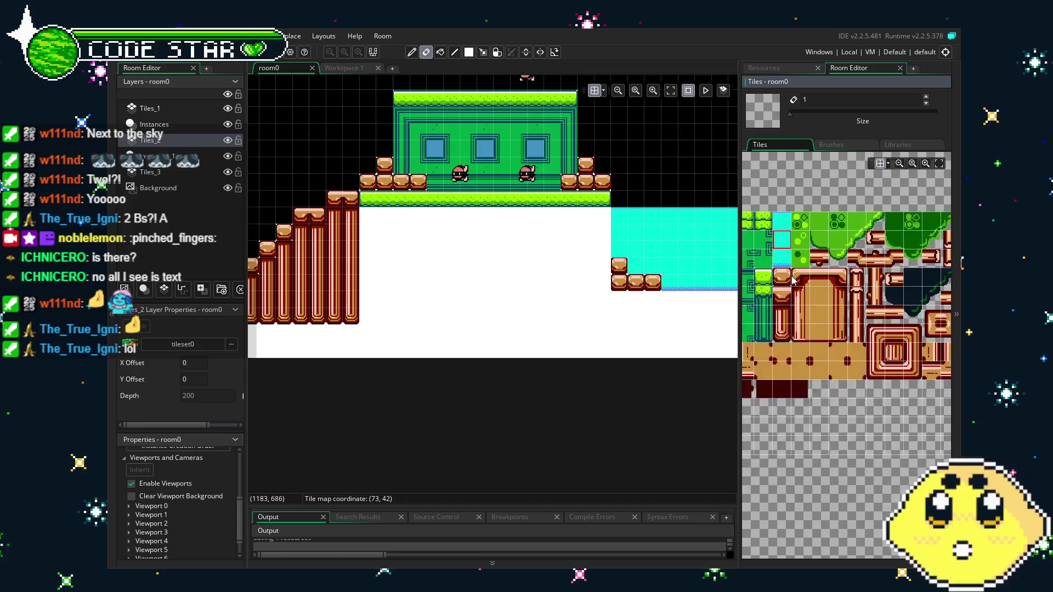
pyautogui.scroll(-1, 859, 341)
pyautogui.moveTo(860, 341); pyautogui.dragTo(721, 336)
pyautogui.click(879, 311)
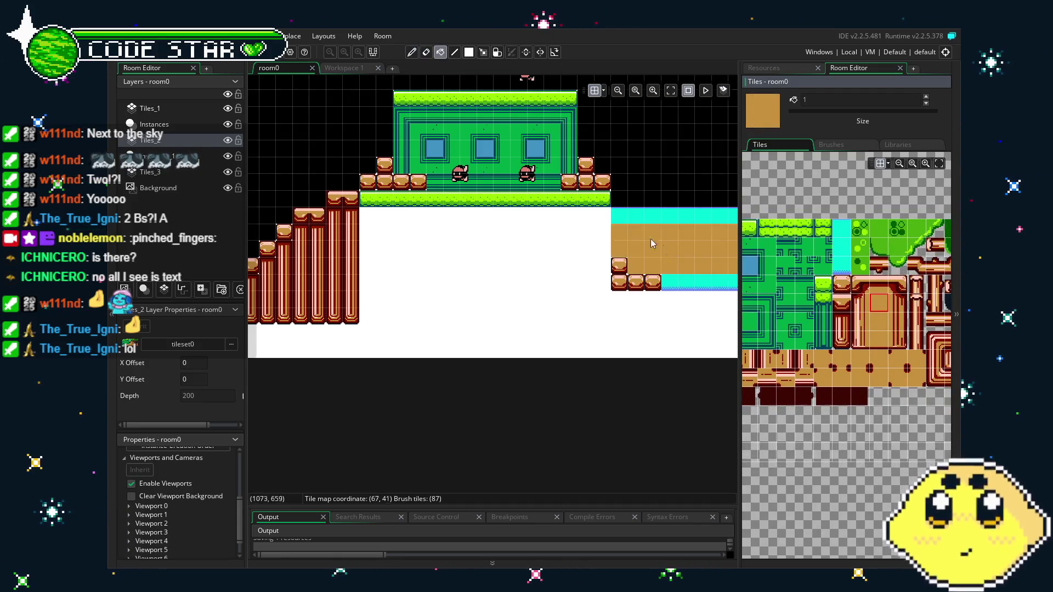
# - On Tiles_1, fill the area under the building's grass ledge down to the room's bottom with sand
pyautogui.click(181, 124)
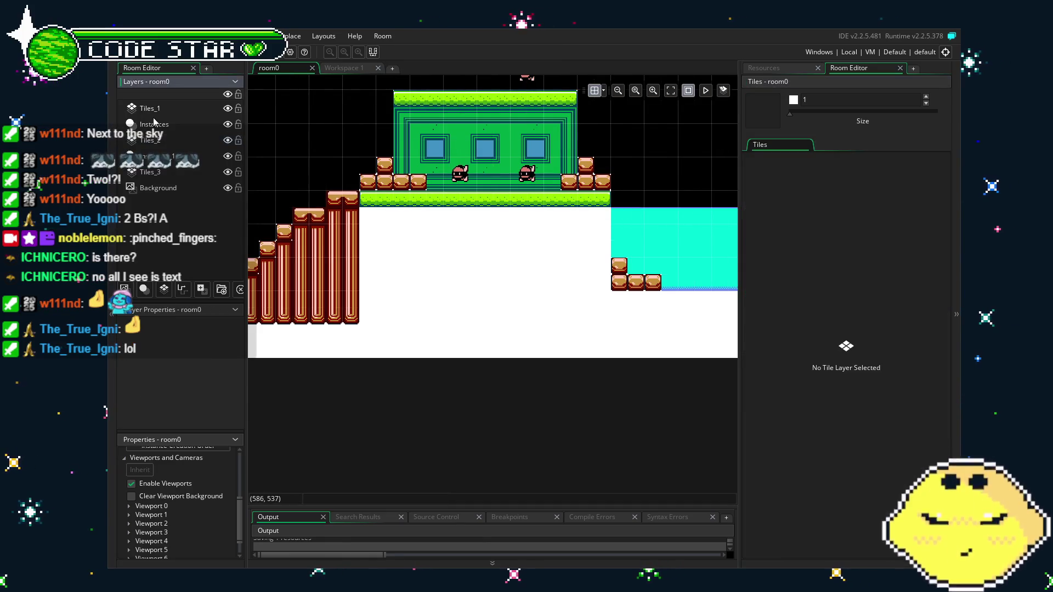
pyautogui.click(181, 108)
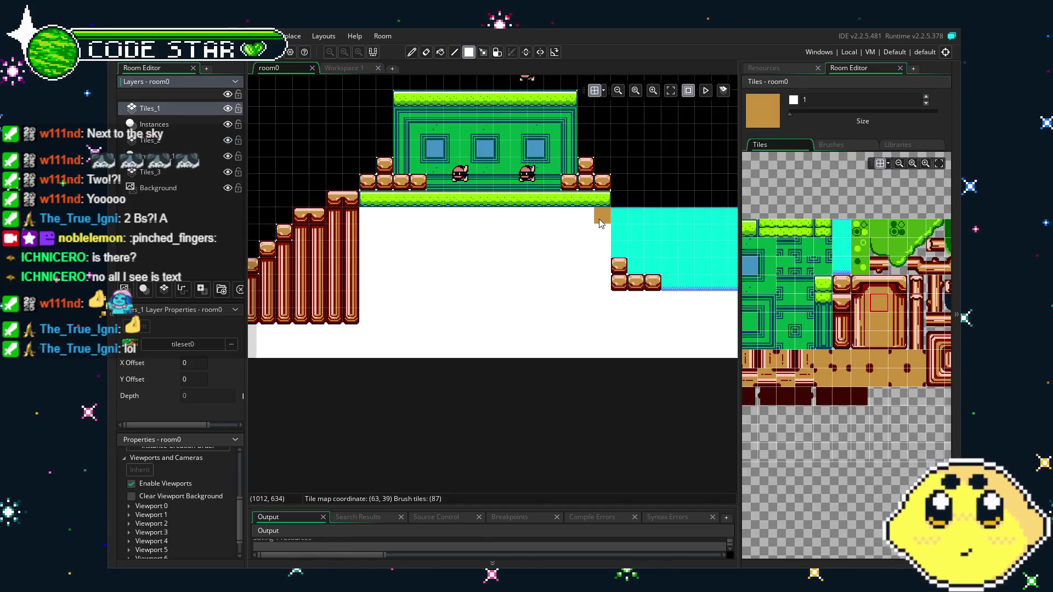
pyautogui.moveTo(591, 223); pyautogui.dragTo(390, 360)
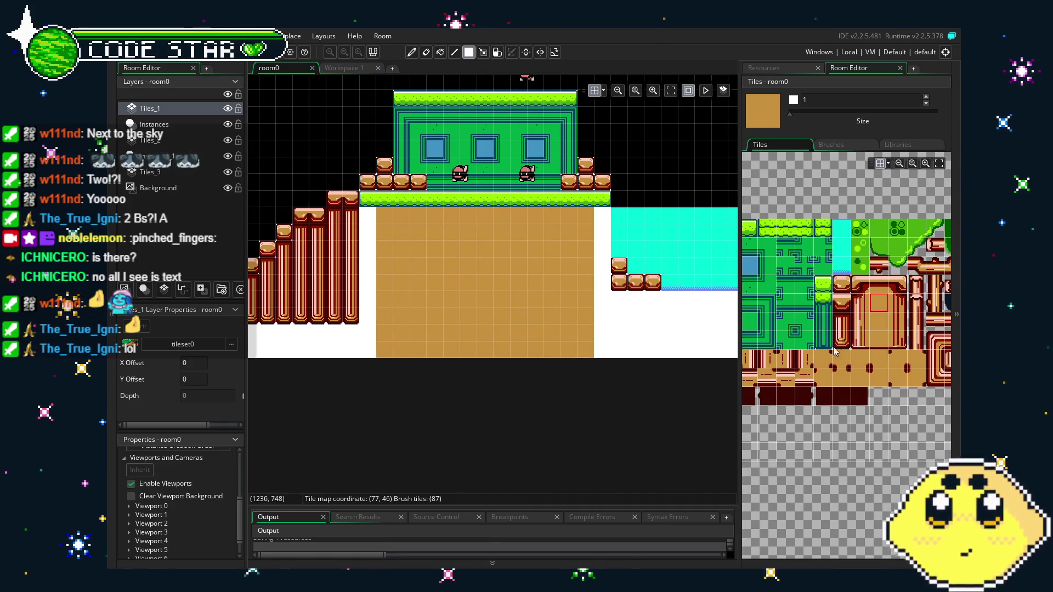
pyautogui.scroll(3, 833, 351)
pyautogui.scroll(-3, 831, 386)
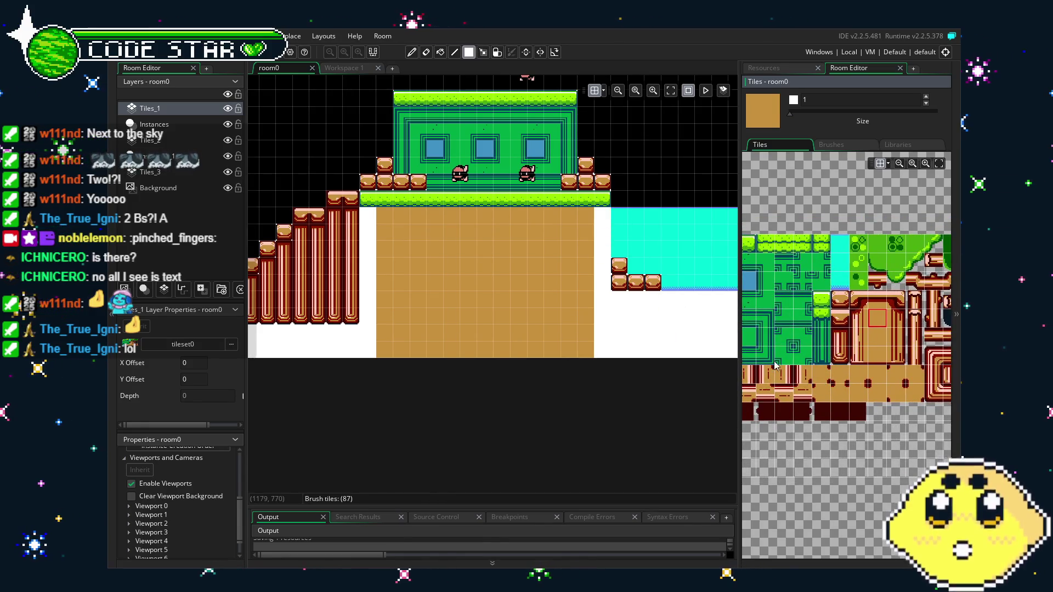
pyautogui.hscroll(-3, 902, 371)
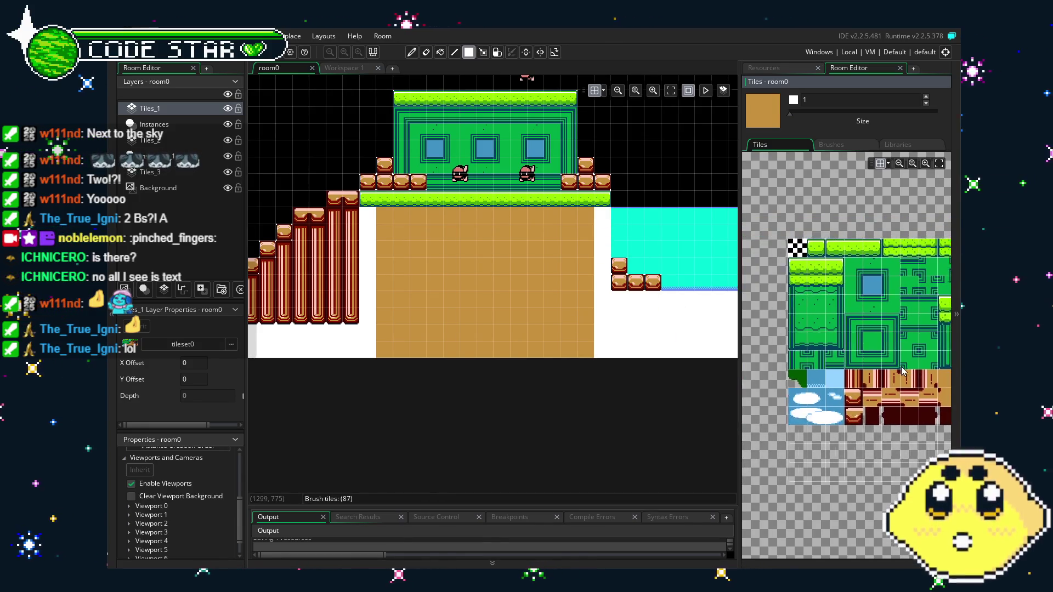
# - Paint red striped pillar columns down the right and left sides of the brown fill
pyautogui.click(842, 380)
pyautogui.moveTo(600, 221); pyautogui.dragTo(599, 356)
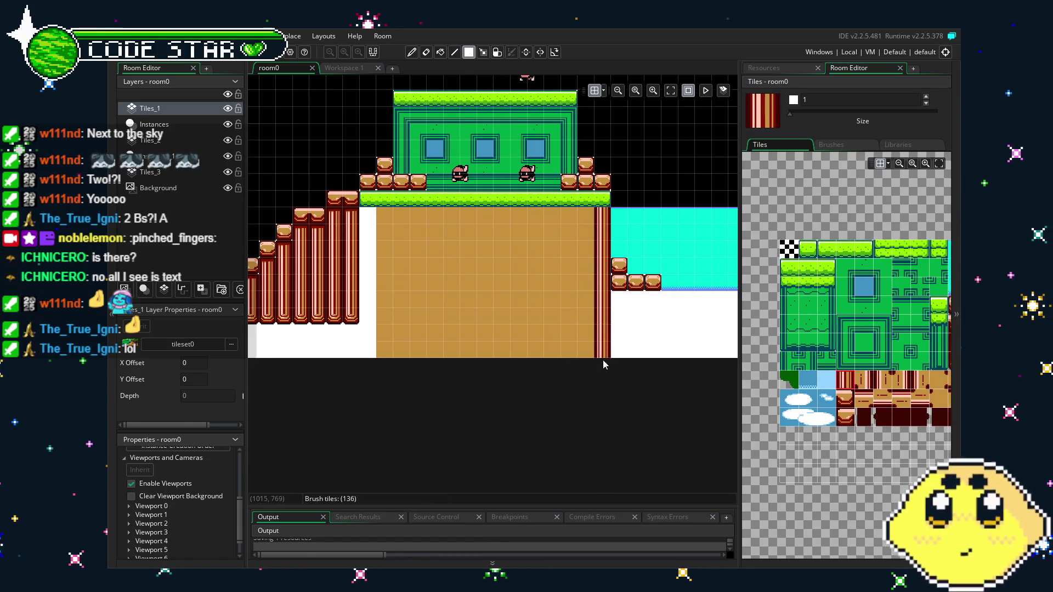
pyautogui.click(324, 221)
pyautogui.moveTo(359, 216)
pyautogui.mouseDown()
pyautogui.moveTo(368, 343)
pyautogui.moveTo(351, 350)
pyautogui.moveTo(338, 340)
pyautogui.moveTo(529, 357)
pyautogui.moveTo(625, 353)
pyautogui.moveTo(357, 347)
pyautogui.moveTo(587, 344)
pyautogui.moveTo(455, 339)
pyautogui.mouseUp()
# - Touch up the lower pillar tiles, alternating the red column tile and the eraser
pyautogui.press('e')
pyautogui.hscroll(-3, 455, 339)
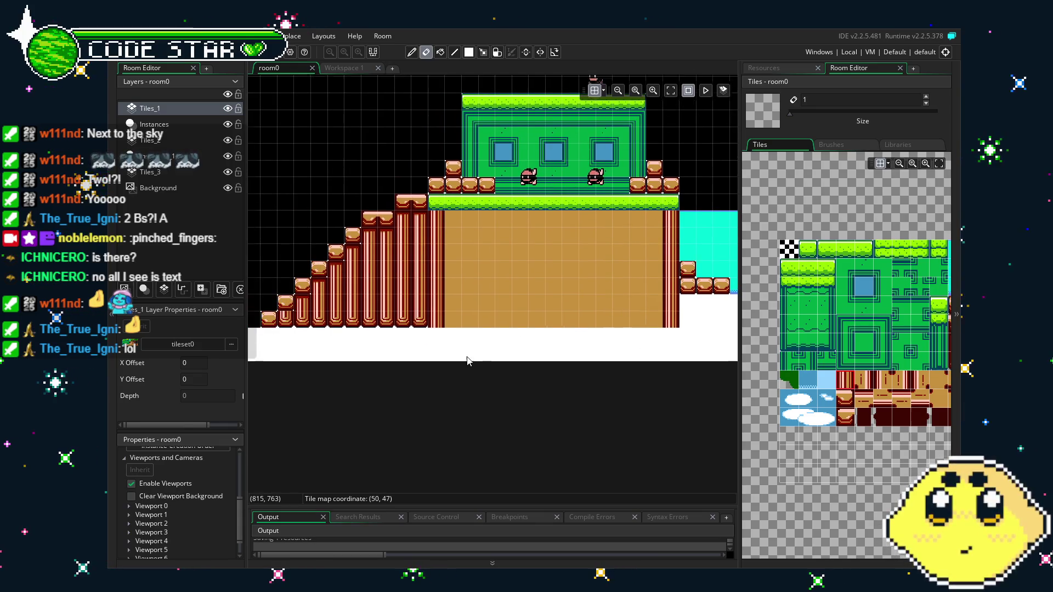
pyautogui.keyDown('ctrl'); pyautogui.click(441, 323); pyautogui.keyUp('ctrl')
pyautogui.press('e')
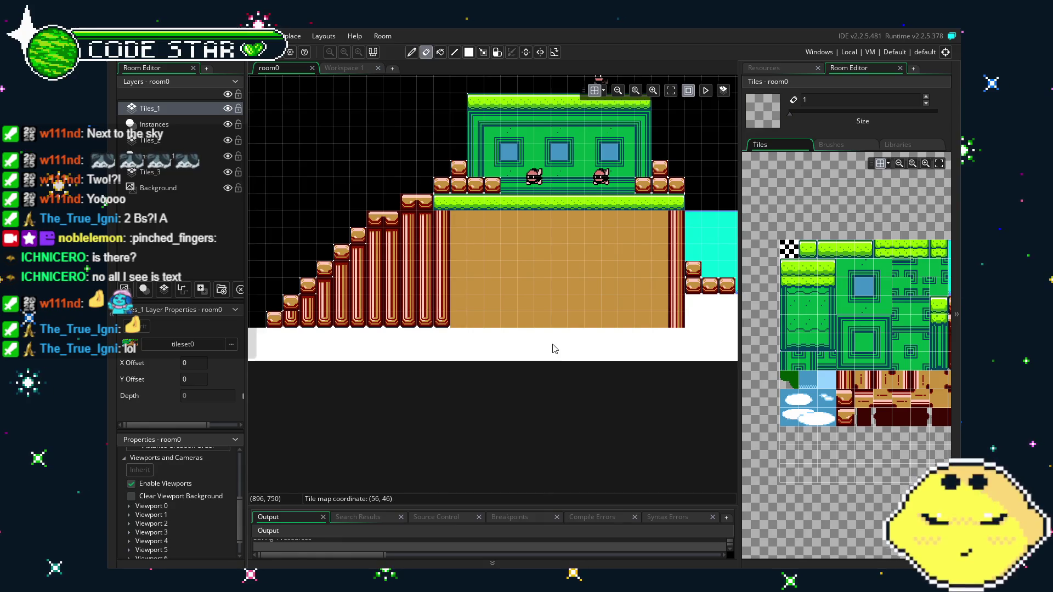
pyautogui.keyDown('ctrl'); pyautogui.click(445, 319); pyautogui.keyUp('ctrl')
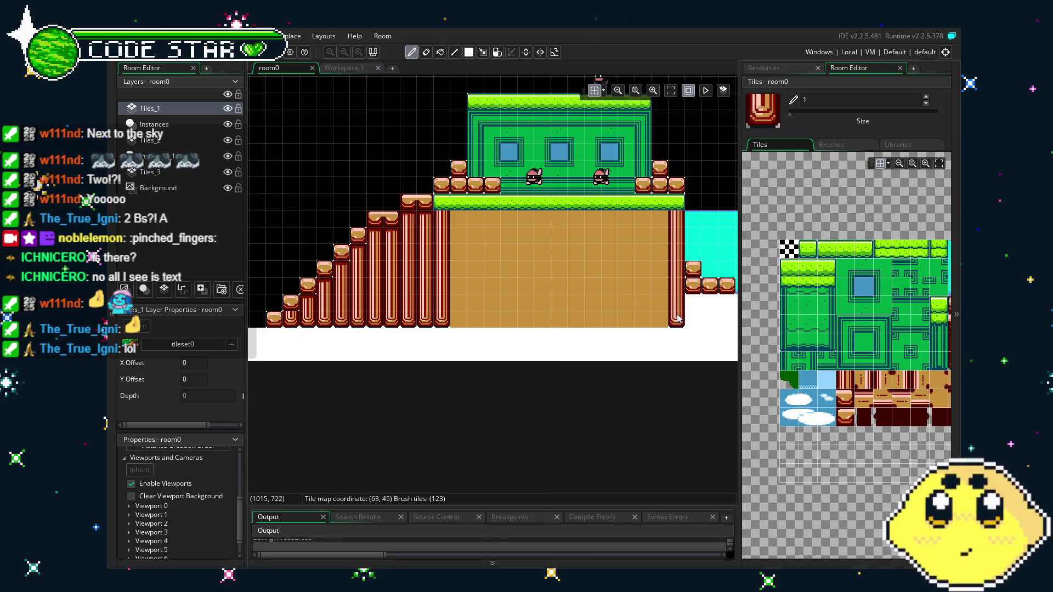
pyautogui.press('e')
pyautogui.hscroll(4, 482, 370)
pyautogui.scroll(2, 477, 369)
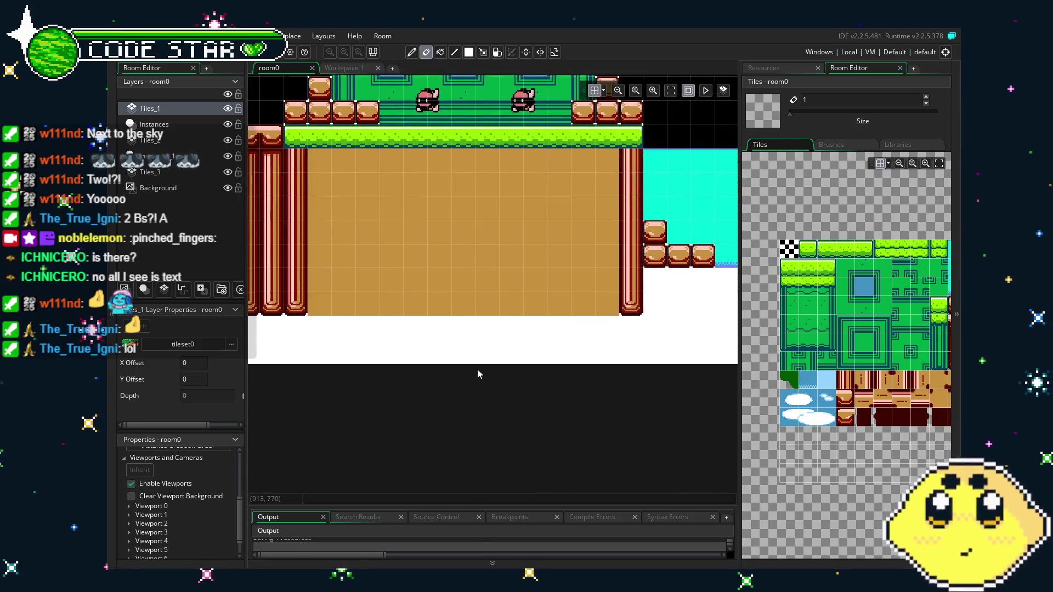
pyautogui.moveTo(477, 369)
pyautogui.mouseDown()
pyautogui.moveTo(534, 400)
pyautogui.moveTo(495, 416)
pyautogui.mouseUp()
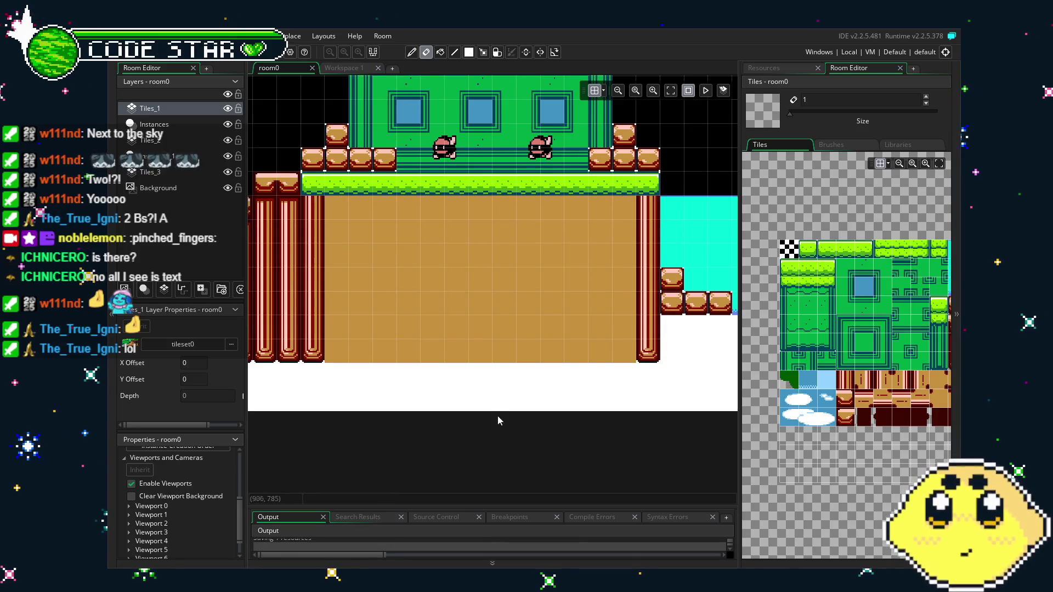
pyautogui.moveTo(509, 397); pyautogui.dragTo(534, 409)
pyautogui.scroll(3, 843, 407)
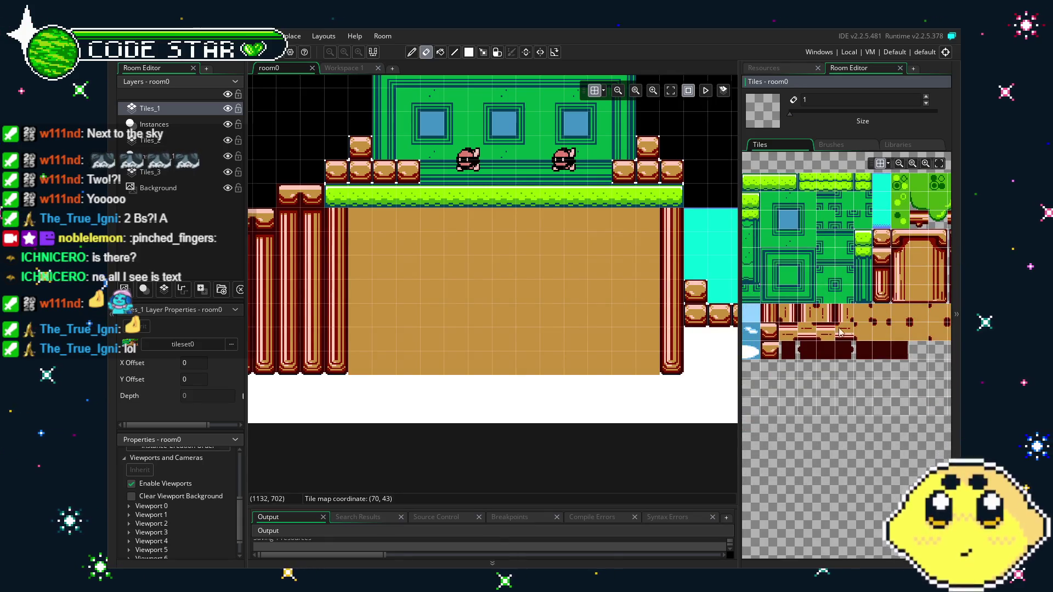
# - Pick the pillar-cap tile and place one cap at the grass strip's left end
pyautogui.click(771, 351)
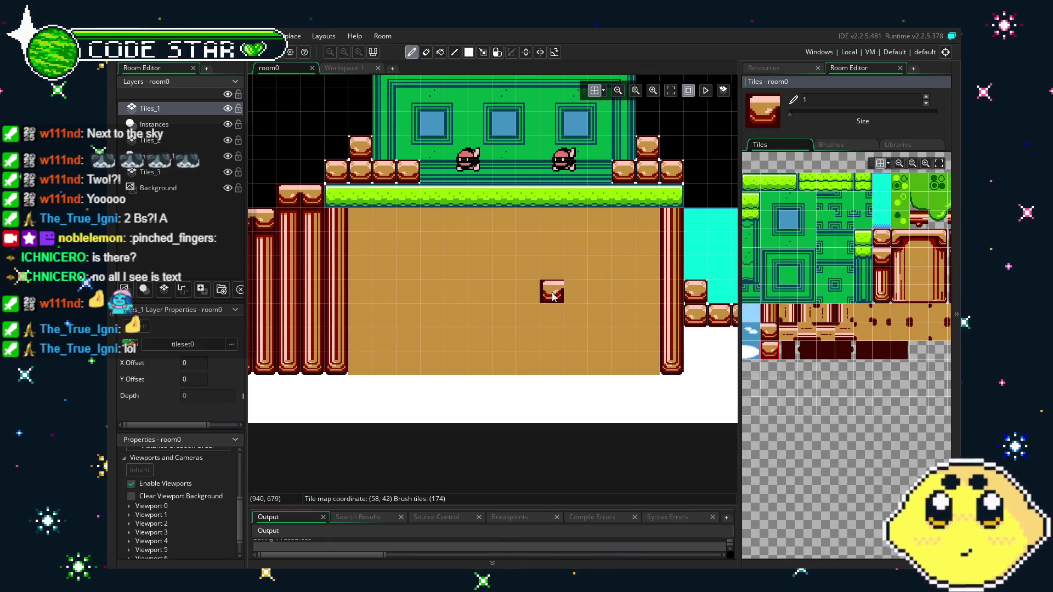
pyautogui.hscroll(4, 570, 290)
pyautogui.scroll(1, 570, 291)
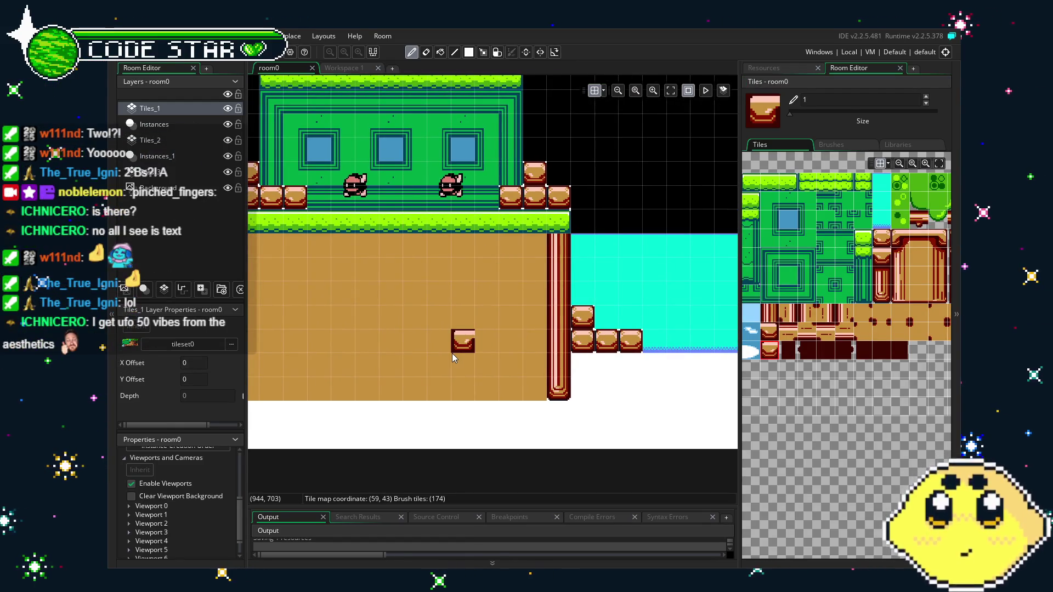
pyautogui.hscroll(-4, 494, 359)
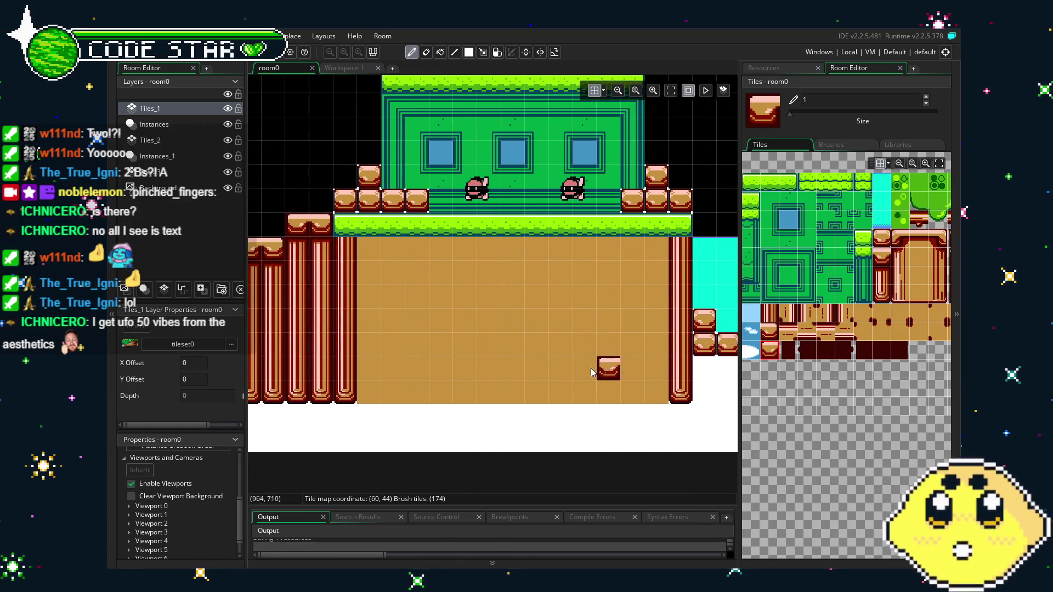
pyautogui.hscroll(-6, 592, 373)
pyautogui.hscroll(4, 627, 378)
pyautogui.scroll(1, 627, 379)
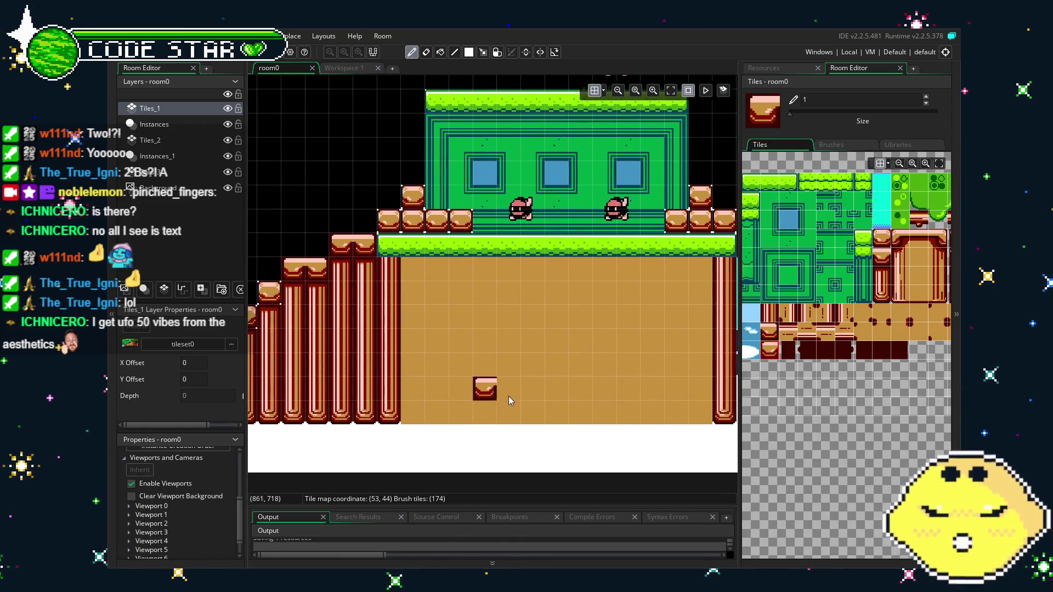
pyautogui.click(391, 246)
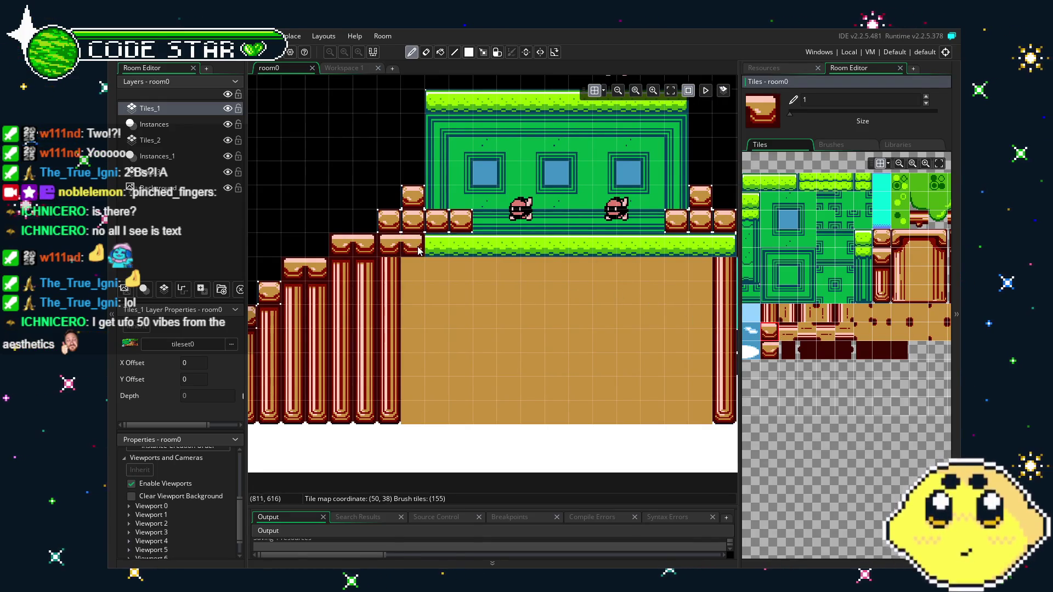
# - Copy the placed cap as a brush and try painting caps along the grass row, undoing both attempts
pyautogui.press('m')
pyautogui.moveTo(413, 249); pyautogui.dragTo(387, 244)
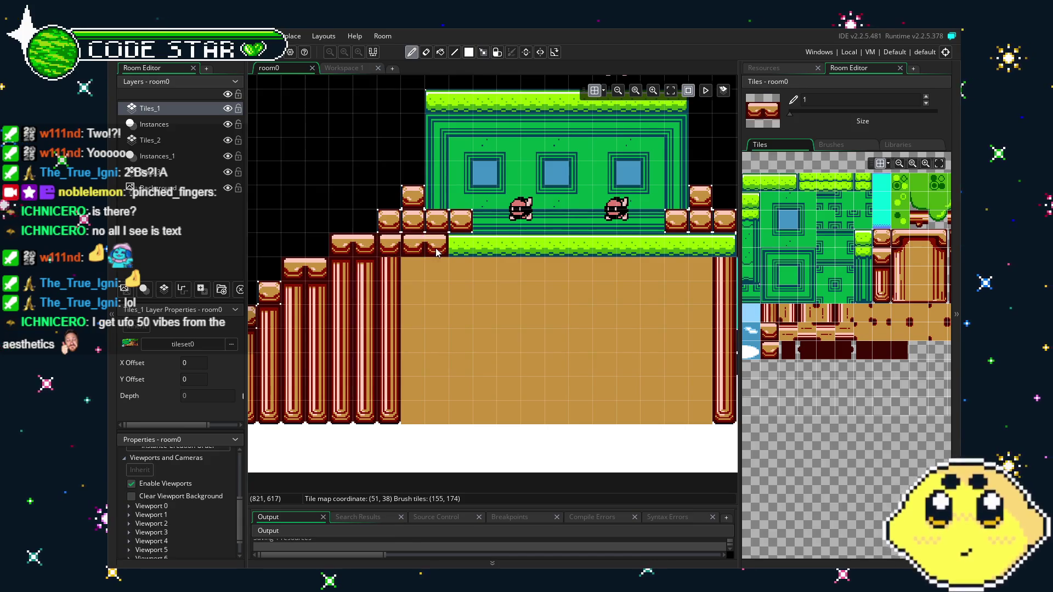
pyautogui.click(437, 245)
pyautogui.click(461, 245)
pyautogui.moveTo(470, 253); pyautogui.dragTo(735, 247)
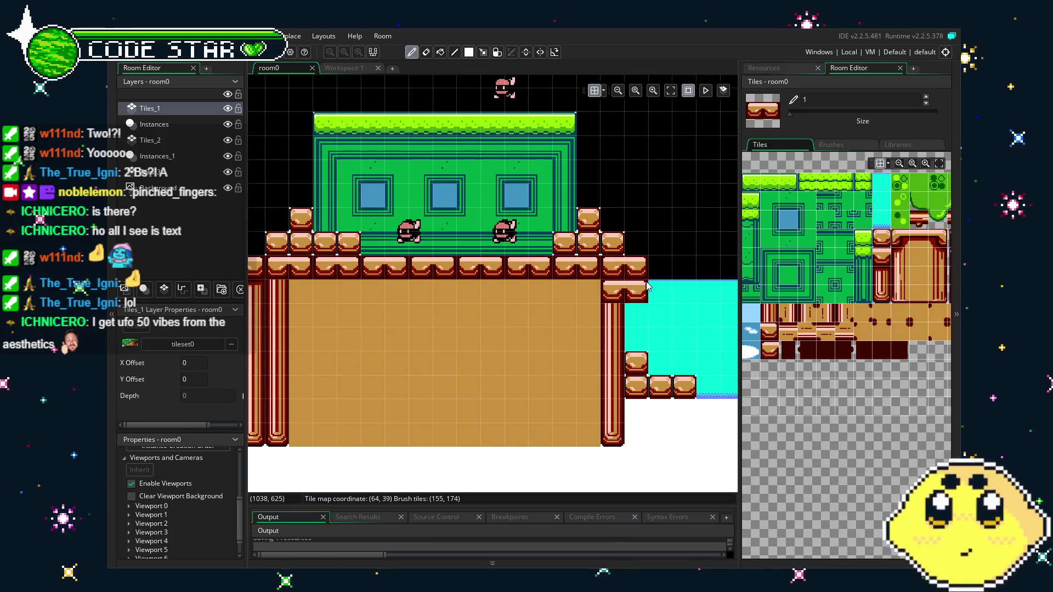
pyautogui.hotkey('ctrl', 'z')
pyautogui.moveTo(575, 270)
pyautogui.mouseDown()
pyautogui.moveTo(374, 283)
pyautogui.moveTo(336, 269)
pyautogui.mouseUp()
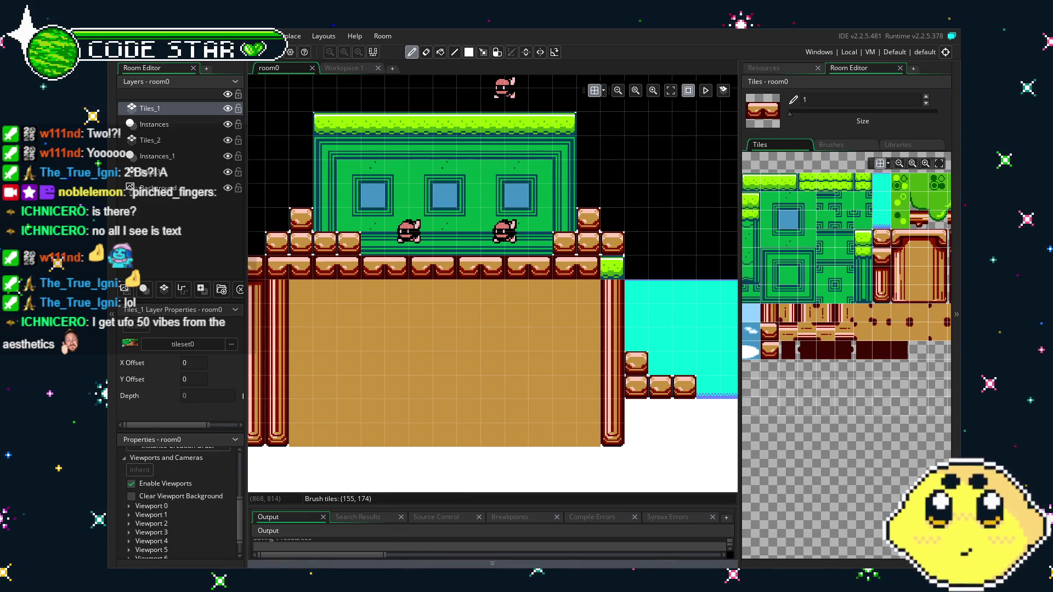
pyautogui.hotkey('ctrl', 'z')
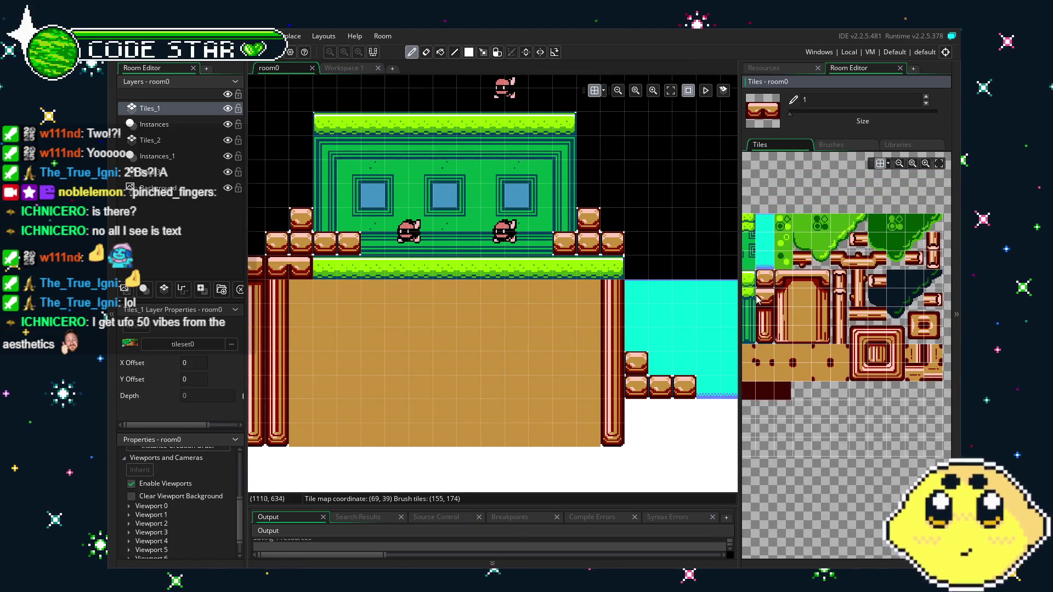
# - Paint a row of single pillar caps over the grass strip above the dirt
pyautogui.click(765, 276)
pyautogui.moveTo(293, 272); pyautogui.dragTo(586, 275)
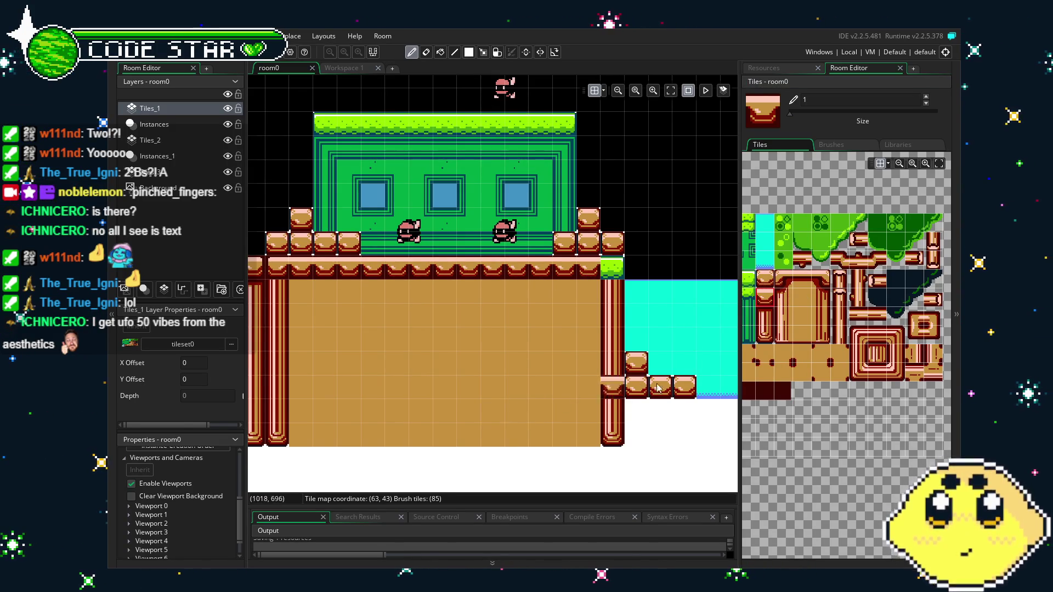
pyautogui.scroll(1, 854, 365)
pyautogui.hscroll(-3, 854, 364)
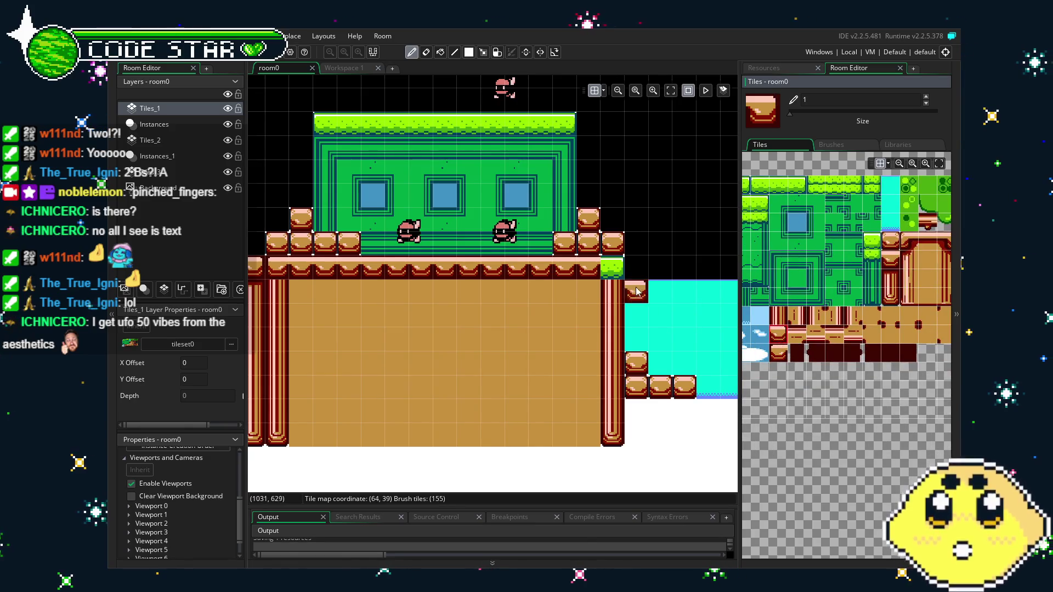
# - Adjust the red pillar columns stepping down the block's left using the column tile and eraser
pyautogui.press('e')
pyautogui.moveTo(472, 422); pyautogui.dragTo(560, 435)
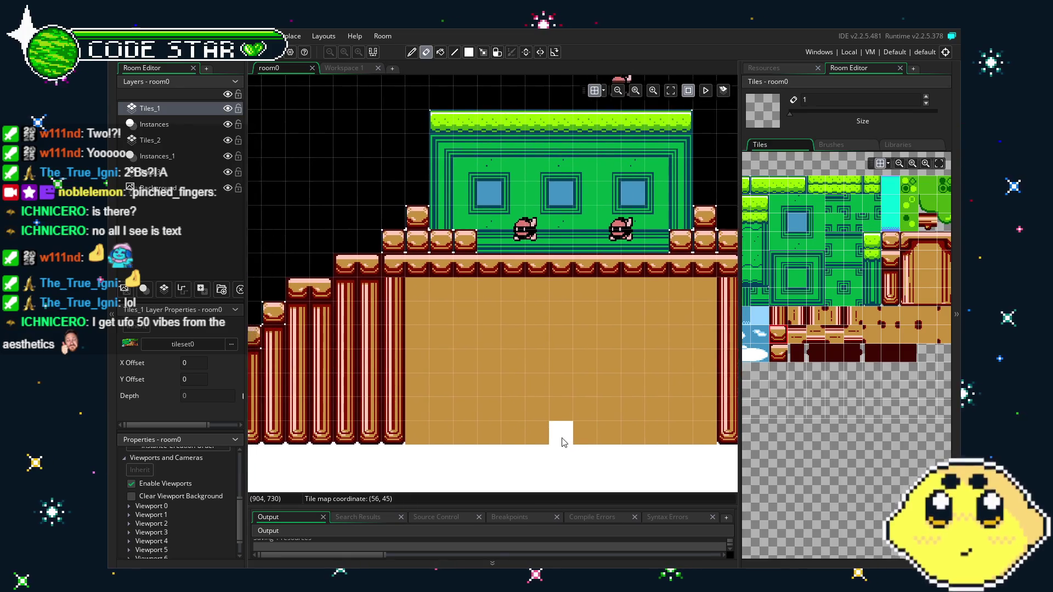
pyautogui.click(887, 289)
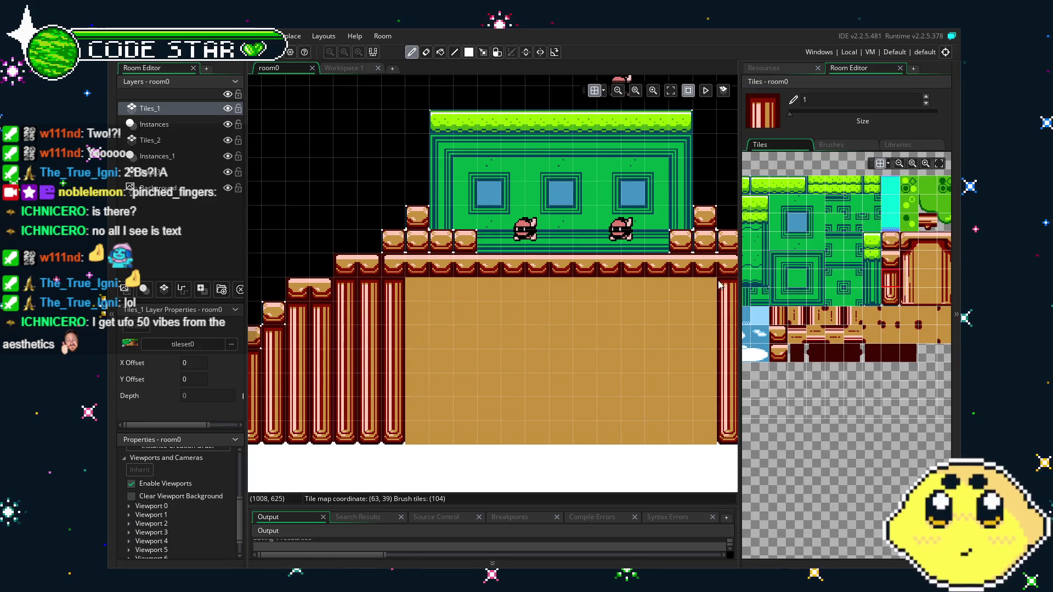
pyautogui.moveTo(573, 360)
pyautogui.mouseDown()
pyautogui.moveTo(529, 366)
pyautogui.moveTo(571, 374)
pyautogui.moveTo(507, 383)
pyautogui.mouseUp()
pyautogui.press('e')
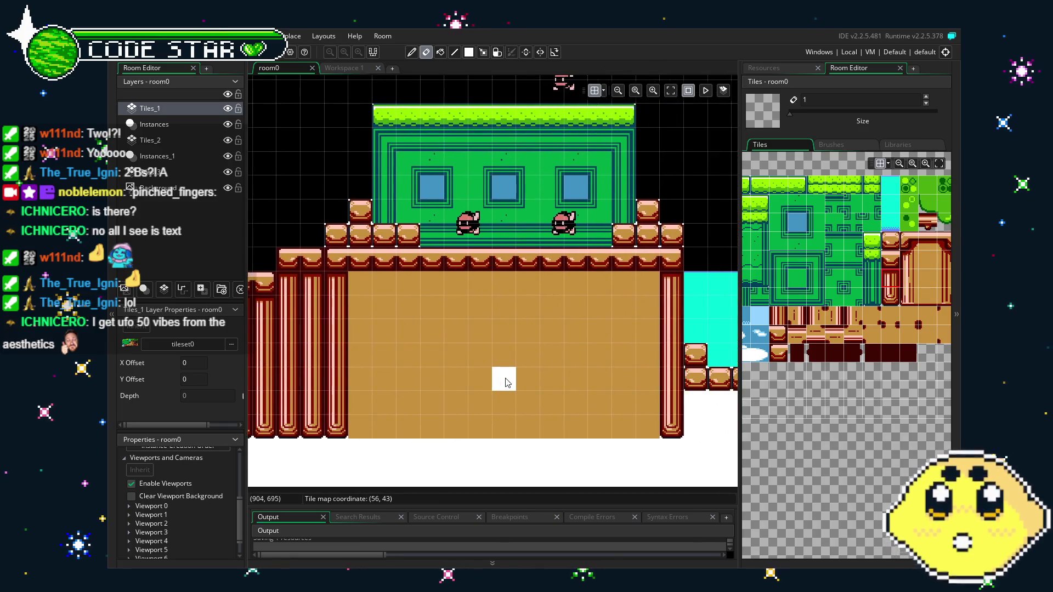
pyautogui.scroll(-1, 482, 418)
pyautogui.scroll(1, 482, 419)
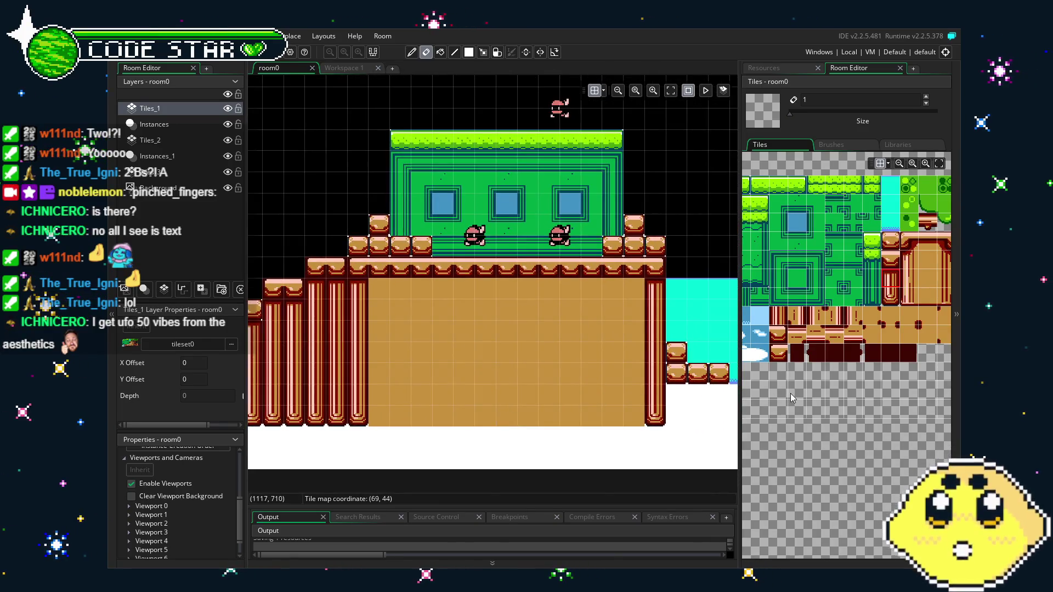
pyautogui.scroll(1, 791, 399)
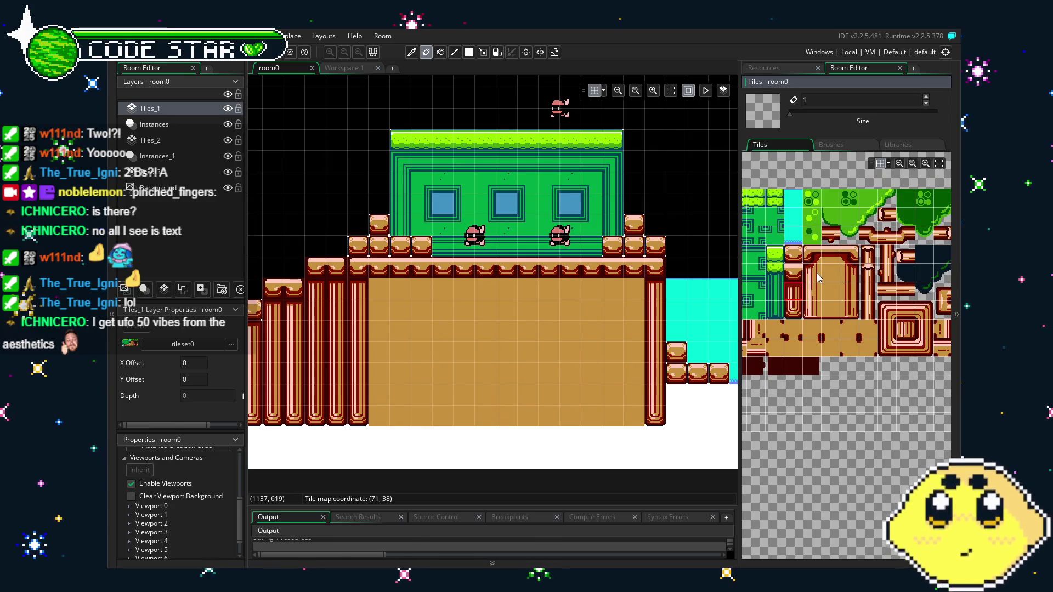
# - Try the 2x2 door tiles and another tileset piece as brushes, switching between painting and erasing
pyautogui.moveTo(811, 253); pyautogui.dragTo(849, 311)
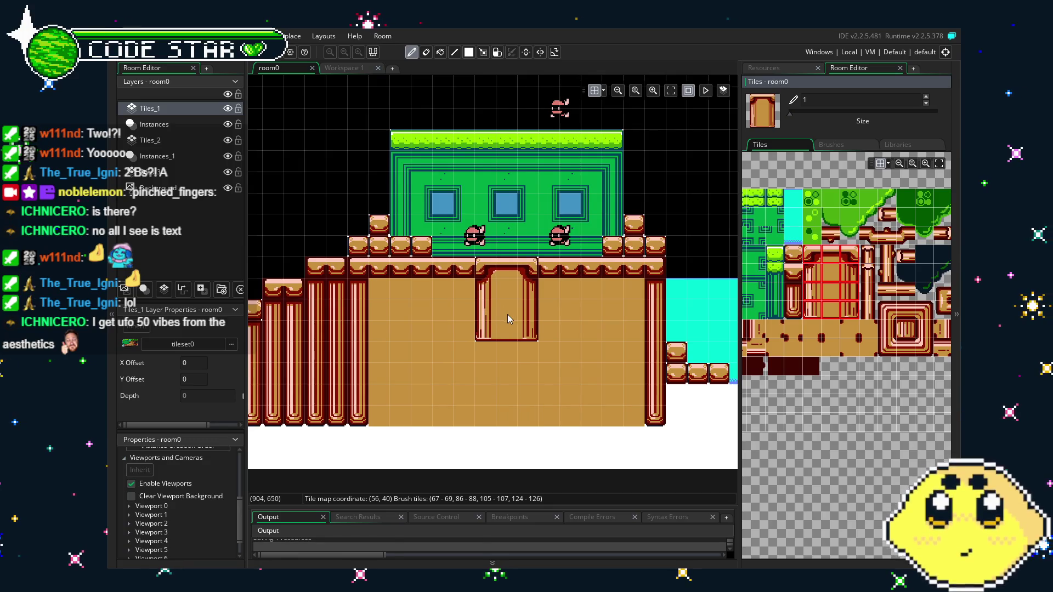
pyautogui.scroll(5, 508, 314)
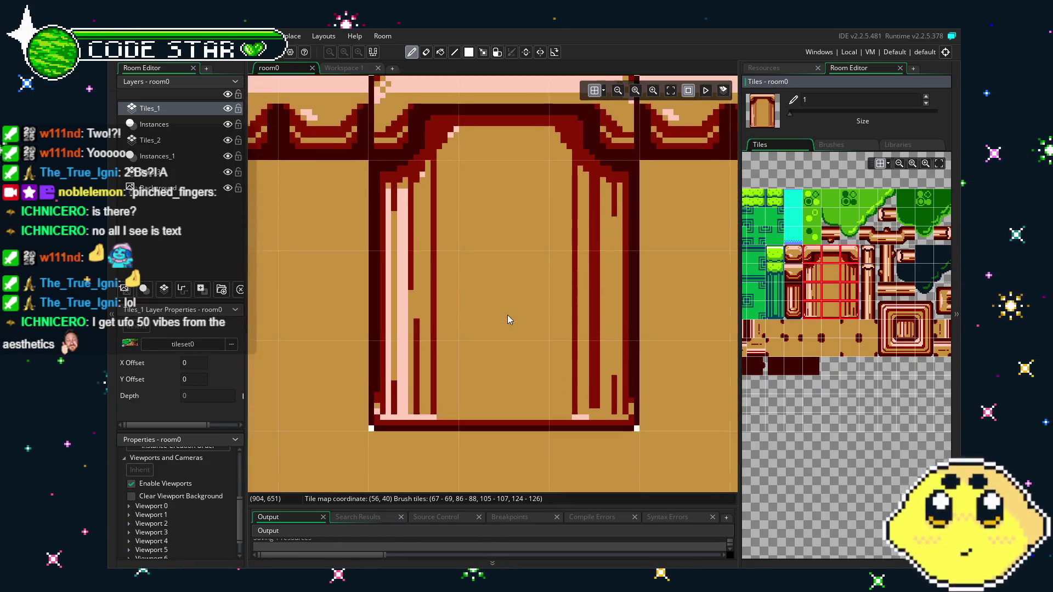
pyautogui.scroll(-1, 508, 314)
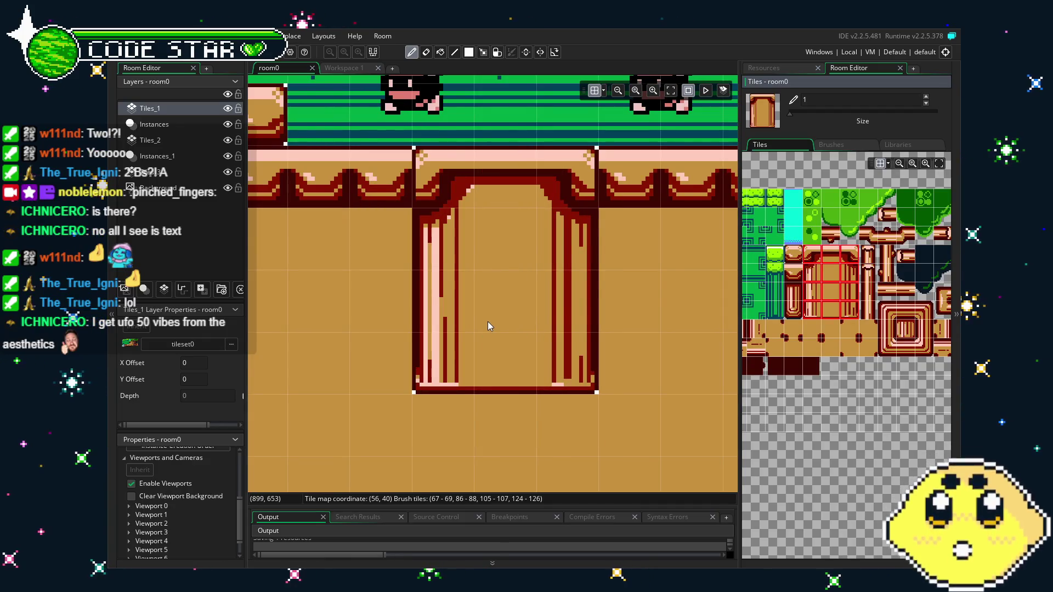
pyautogui.press('e')
pyautogui.hscroll(-3, 792, 357)
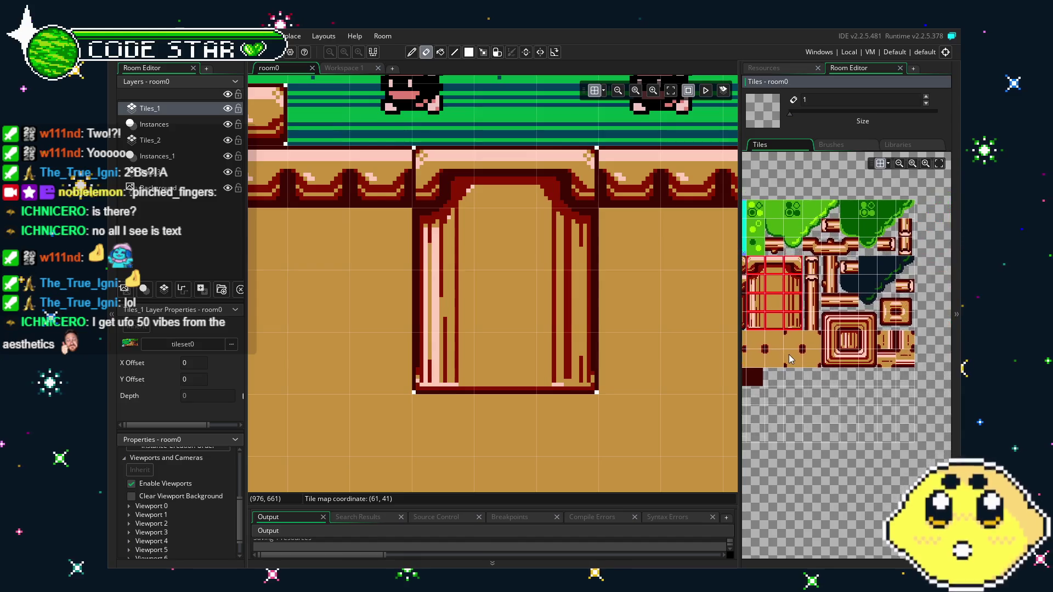
pyautogui.moveTo(792, 357); pyautogui.dragTo(843, 354)
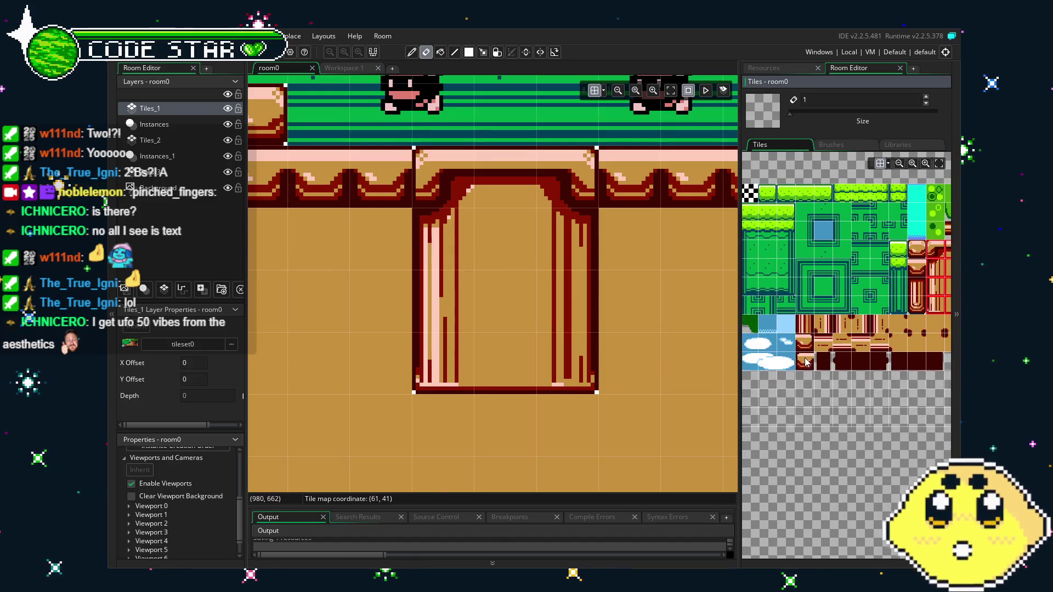
pyautogui.click(806, 362)
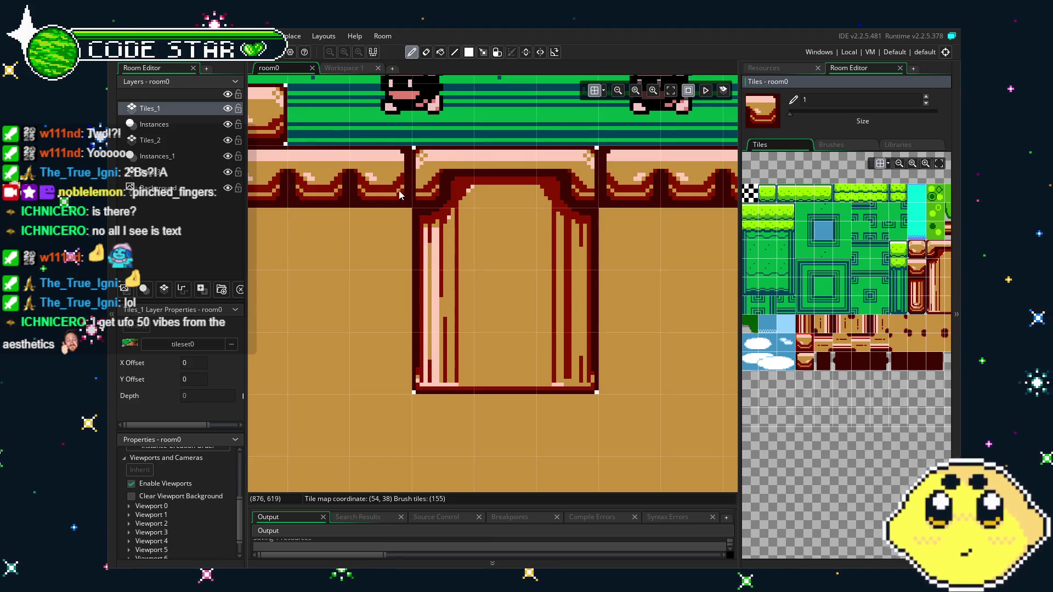
pyautogui.press('e')
pyautogui.scroll(-1, 414, 367)
pyautogui.scroll(-1, 433, 304)
pyautogui.press('d')
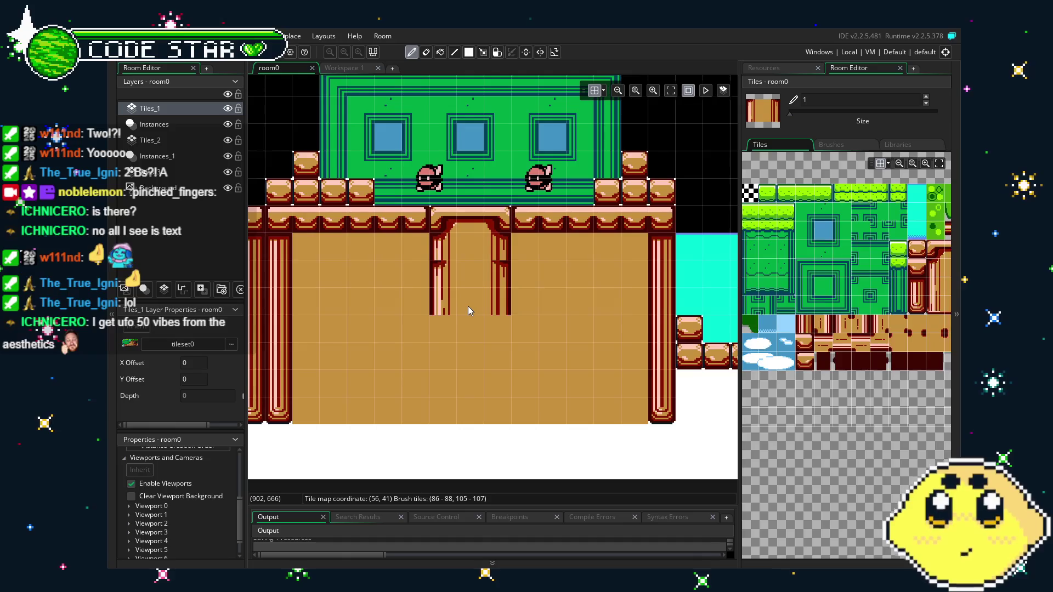
# - Copy the room's door tiles into a brush to stamp the doorway down to the bottom edge
pyautogui.press('m')
pyautogui.moveTo(408, 272); pyautogui.dragTo(459, 279)
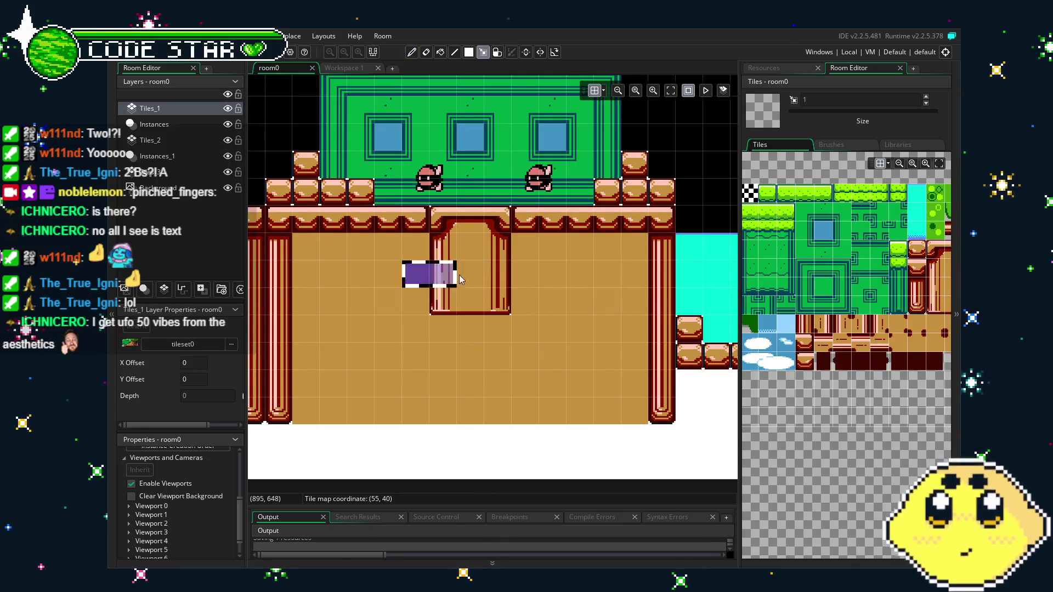
pyautogui.hotkey('ctrl', 'c')
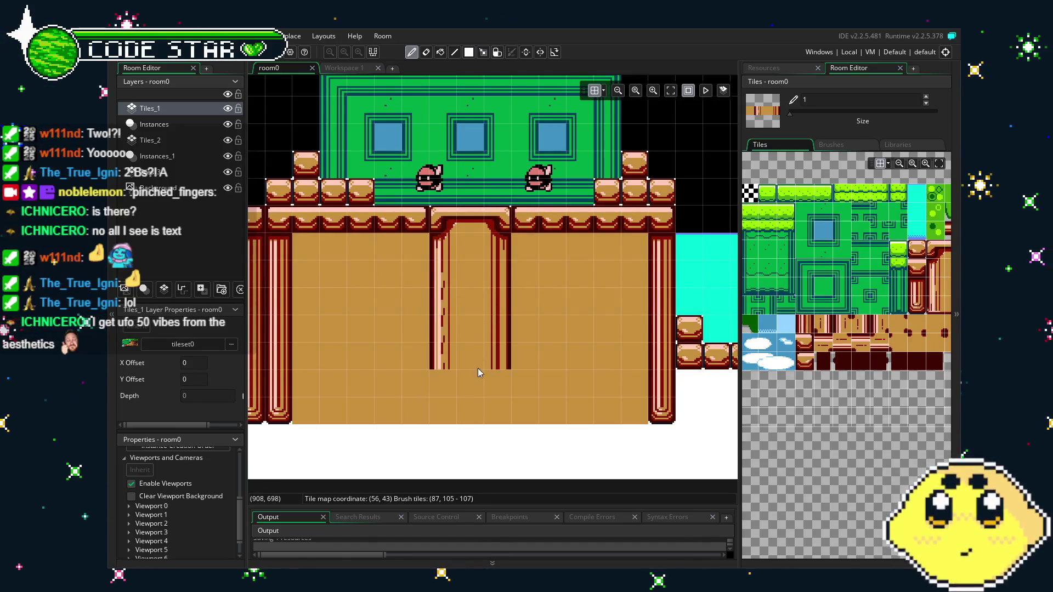
pyautogui.press('e')
pyautogui.scroll(-3, 475, 426)
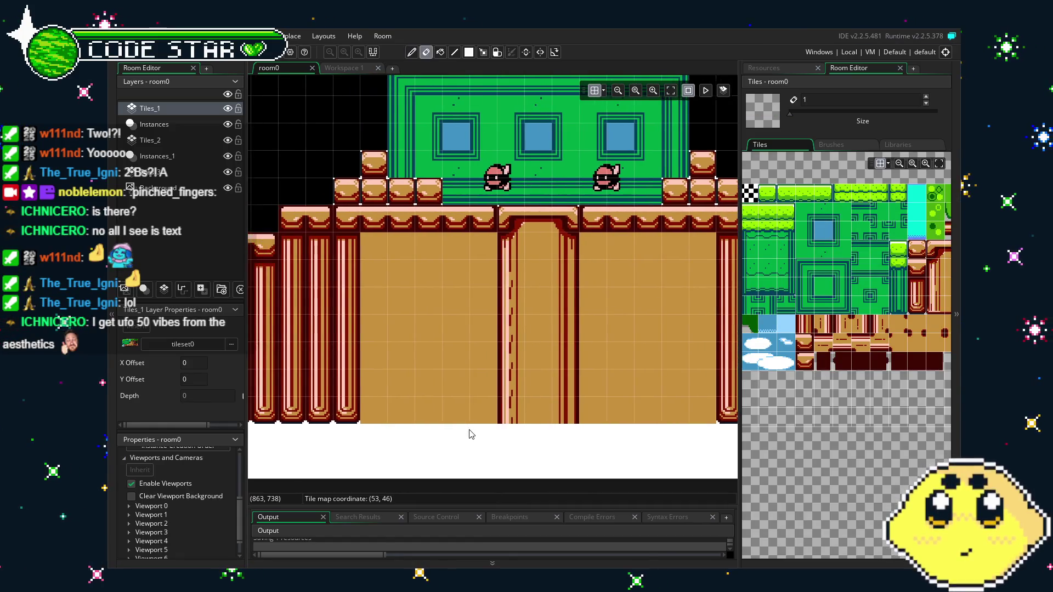
pyautogui.moveTo(471, 434); pyautogui.dragTo(453, 440)
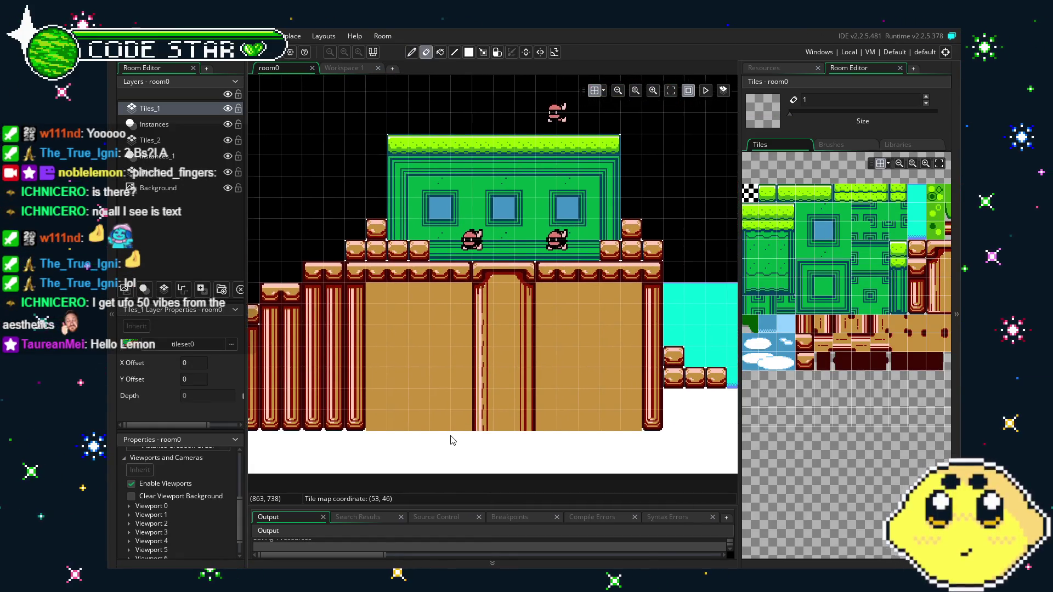
# - Pan around the room to inspect the building, the area to its right and the pillar staircase
pyautogui.moveTo(485, 373); pyautogui.dragTo(403, 375)
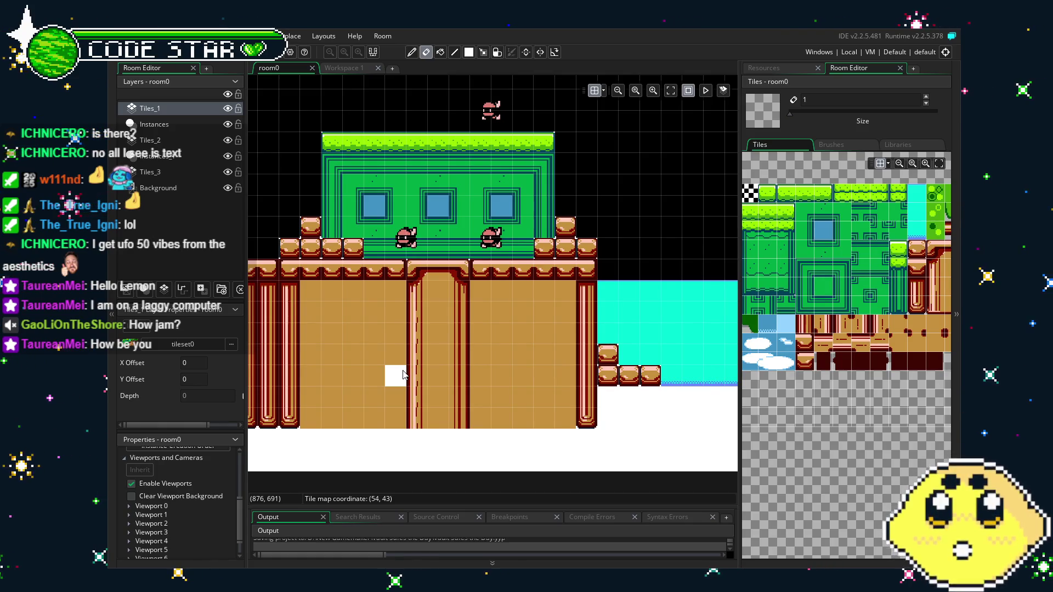
pyautogui.scroll(3, 403, 374)
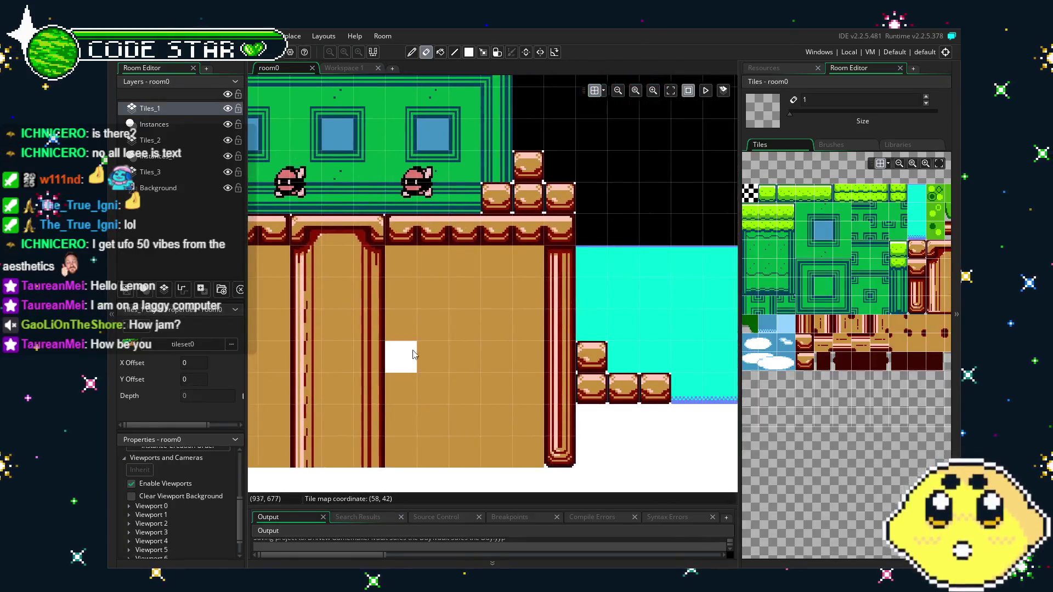
pyautogui.scroll(-3, 413, 353)
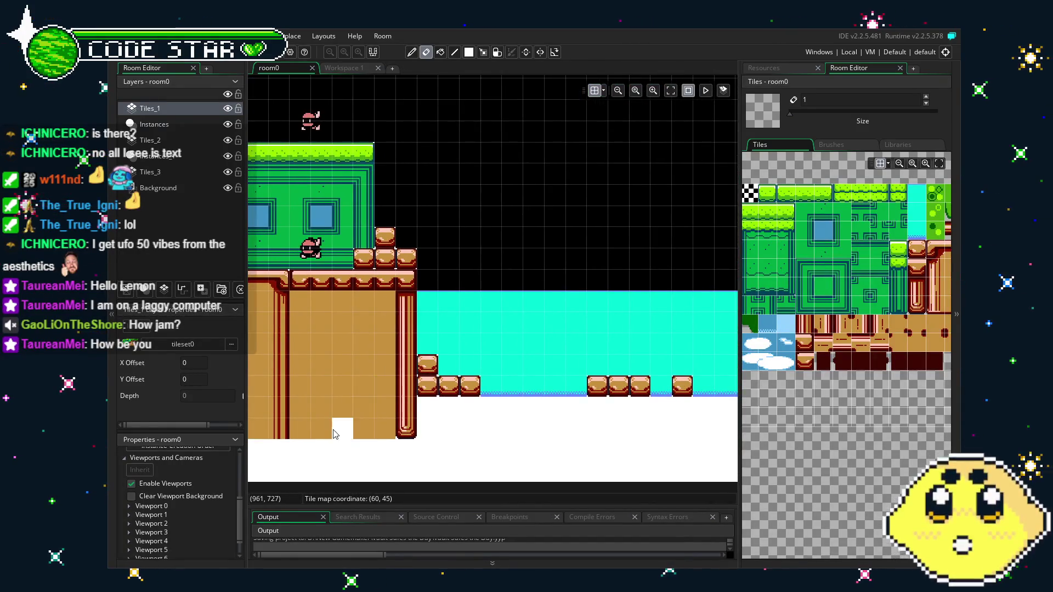
pyautogui.moveTo(336, 435); pyautogui.dragTo(581, 391)
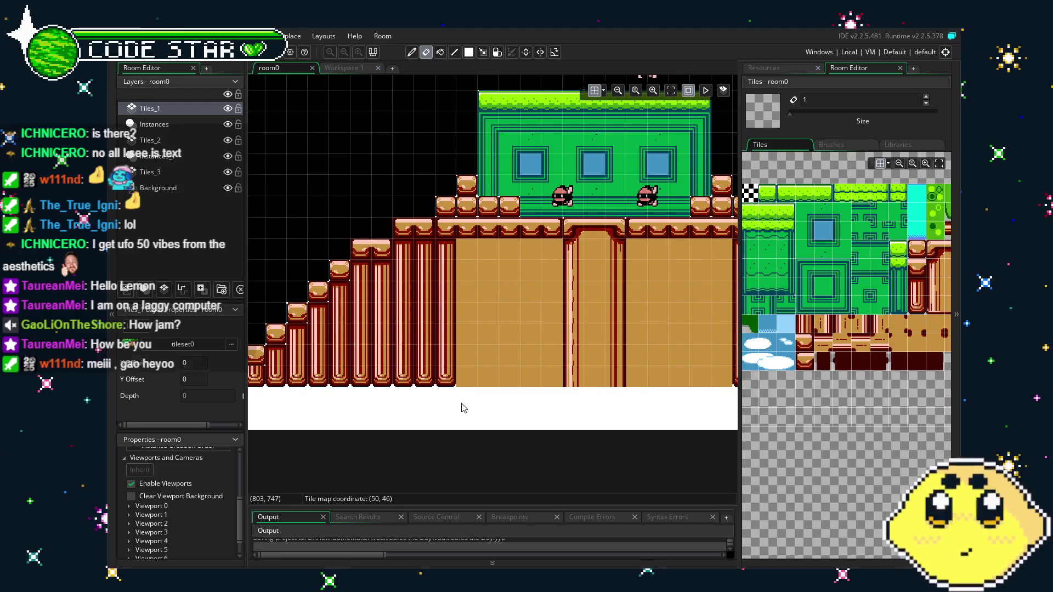
pyautogui.moveTo(463, 408)
pyautogui.mouseDown()
pyautogui.moveTo(642, 407)
pyautogui.moveTo(364, 422)
pyautogui.mouseUp()
pyautogui.moveTo(517, 398)
pyautogui.mouseDown()
pyautogui.moveTo(446, 395)
pyautogui.moveTo(403, 427)
pyautogui.mouseUp()
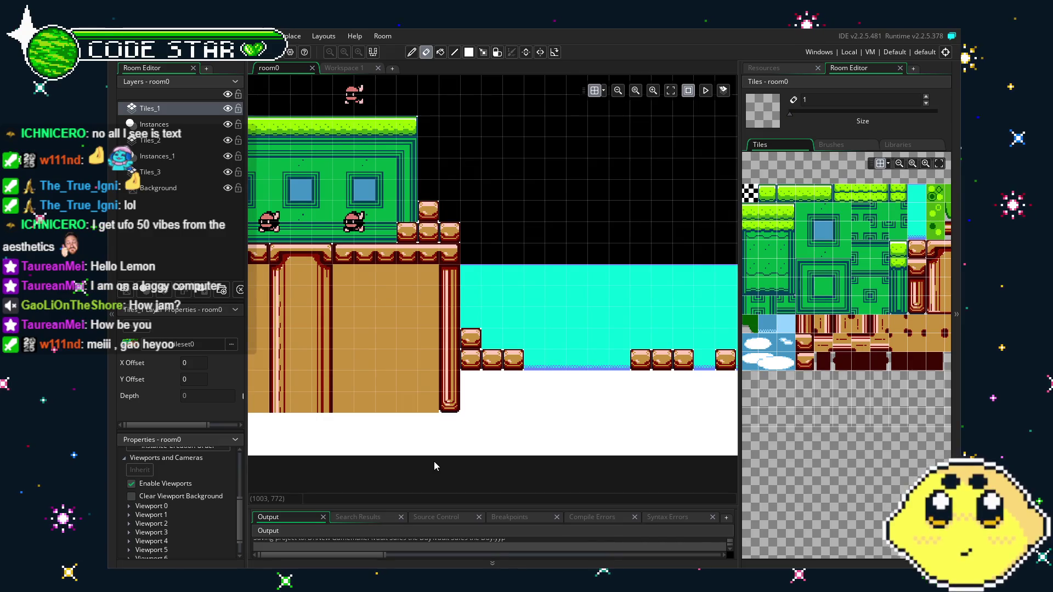
pyautogui.moveTo(434, 464); pyautogui.dragTo(533, 469)
# - Browse further along the tileset and pick a three-tile brown strip as the brush
pyautogui.moveTo(848, 372); pyautogui.dragTo(729, 372)
pyautogui.moveTo(810, 313); pyautogui.dragTo(853, 311)
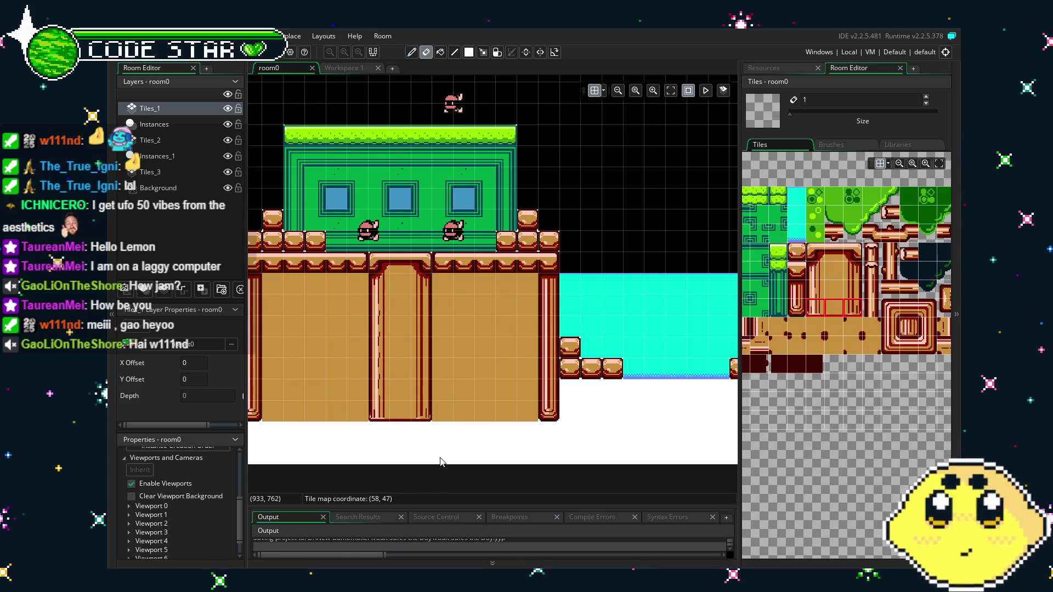
pyautogui.moveTo(440, 462); pyautogui.dragTo(522, 454)
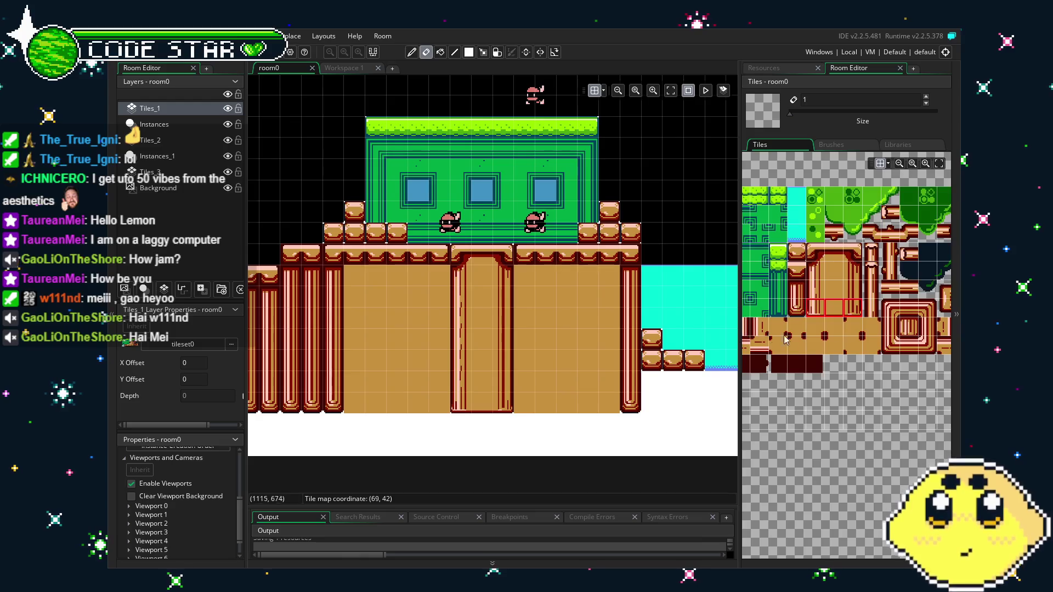
# - Pick the 2x2 dotted wall tiles and stamp dark dots on the left and right tan walls
pyautogui.click(853, 345)
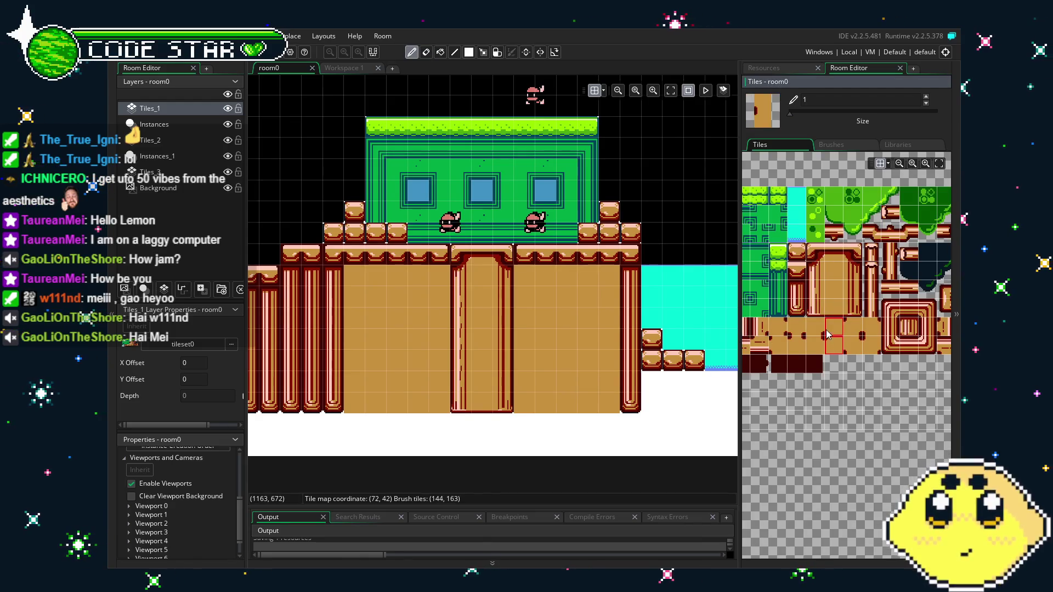
pyautogui.moveTo(833, 347); pyautogui.dragTo(806, 333)
pyautogui.click(587, 301)
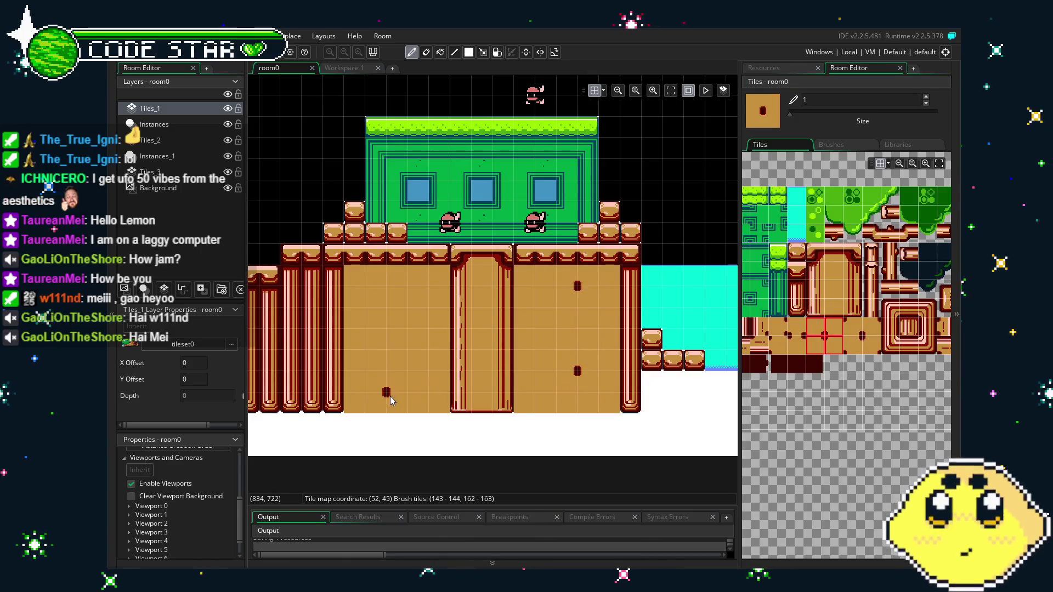
pyautogui.click(390, 380)
pyautogui.click(401, 299)
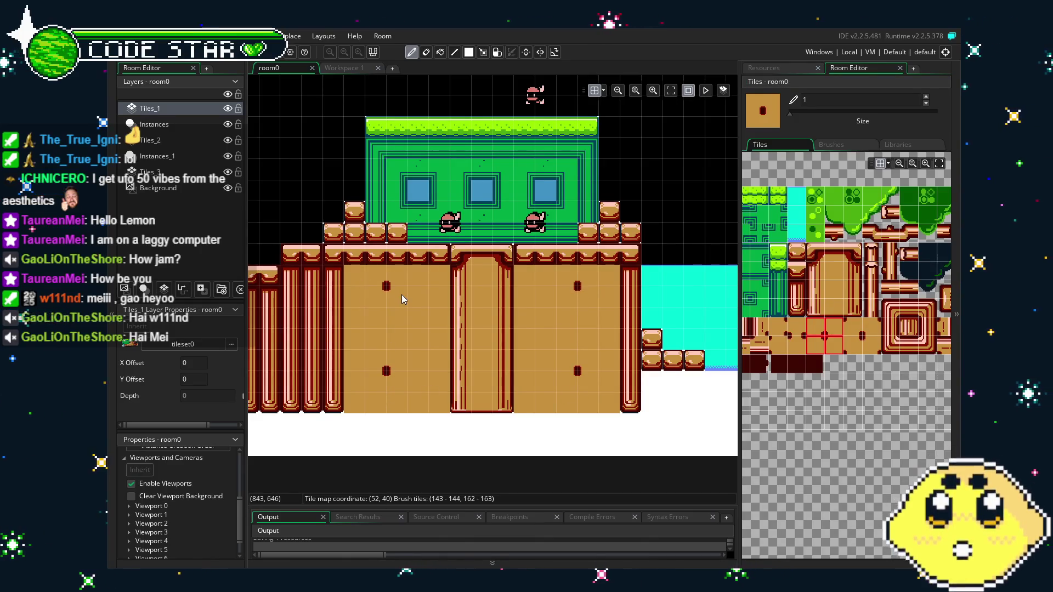
pyautogui.click(375, 297)
pyautogui.click(434, 321)
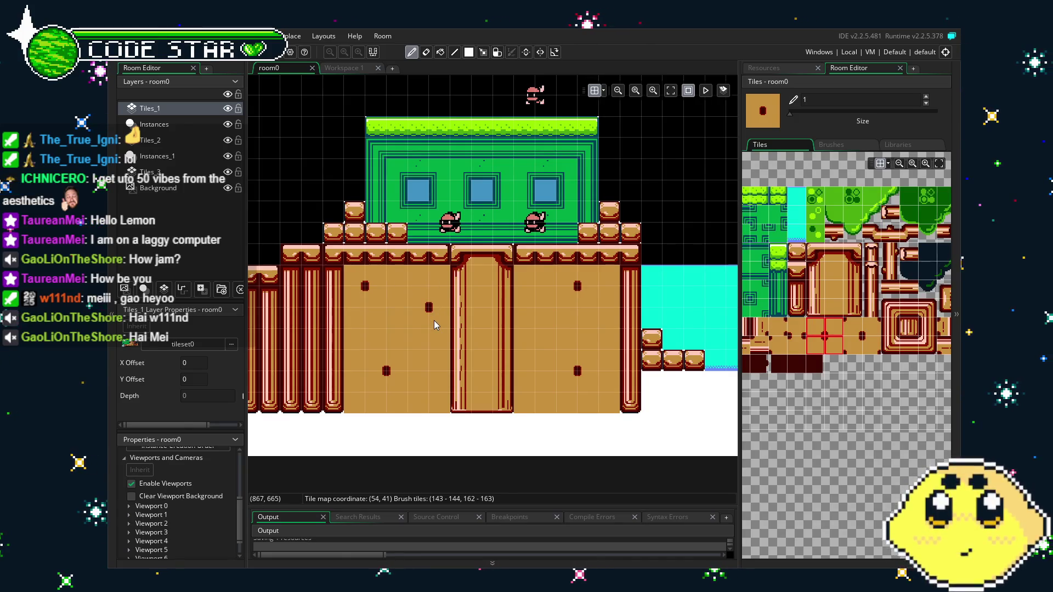
pyautogui.click(558, 349)
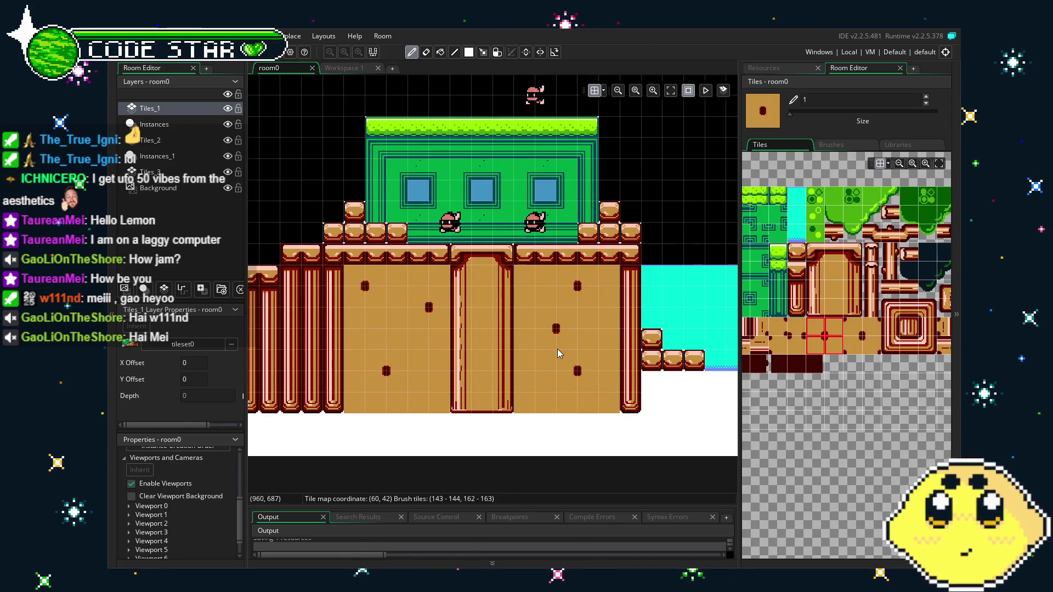
pyautogui.click(554, 354)
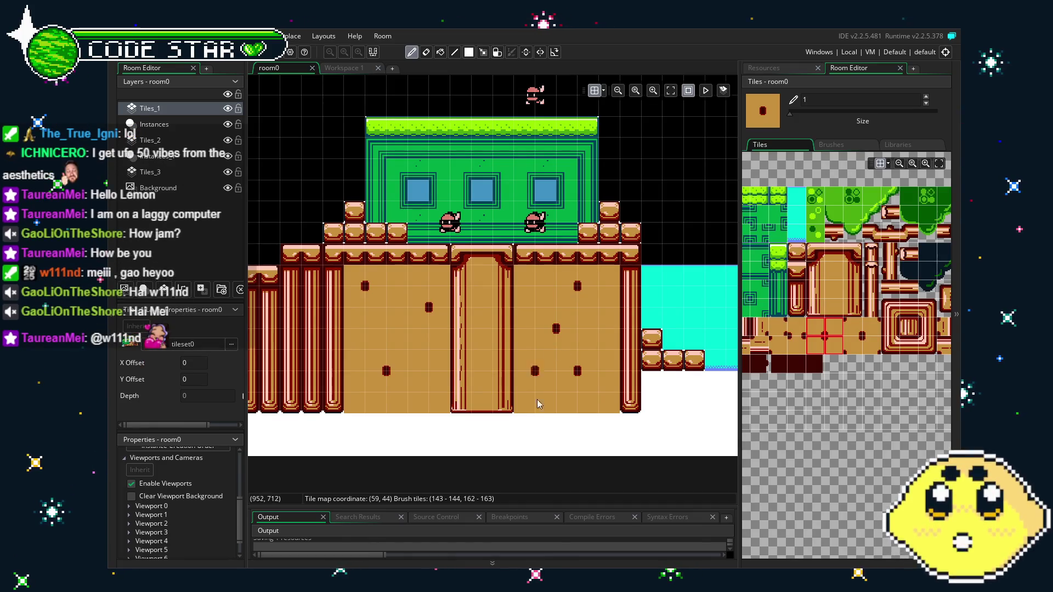
# - Pick the red striped pillar tile (tile 104) as the next brush
pyautogui.hscroll(3, 453, 446)
pyautogui.press('e')
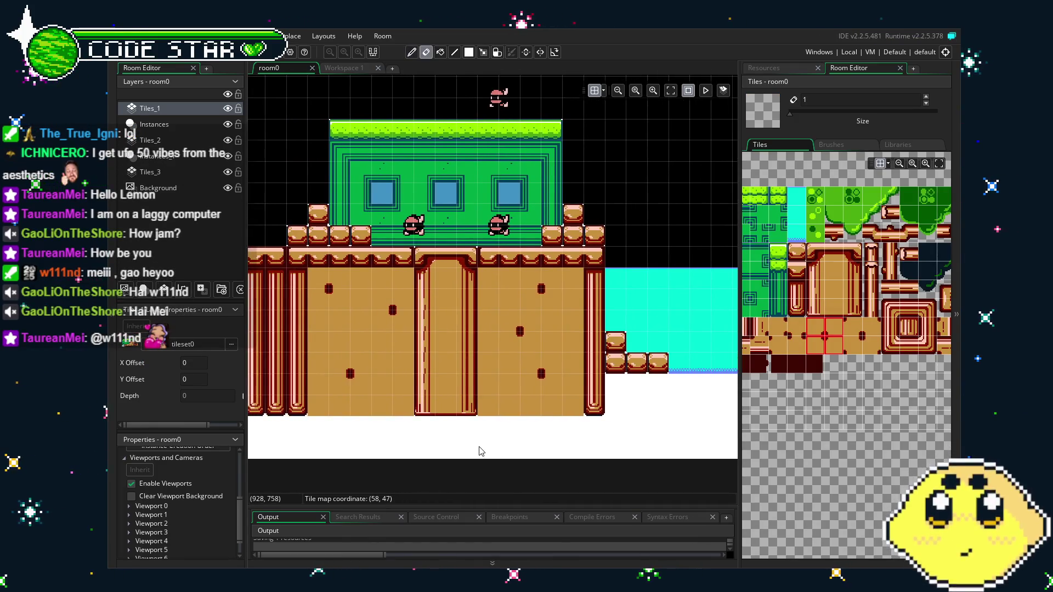
pyautogui.moveTo(482, 450); pyautogui.dragTo(563, 457)
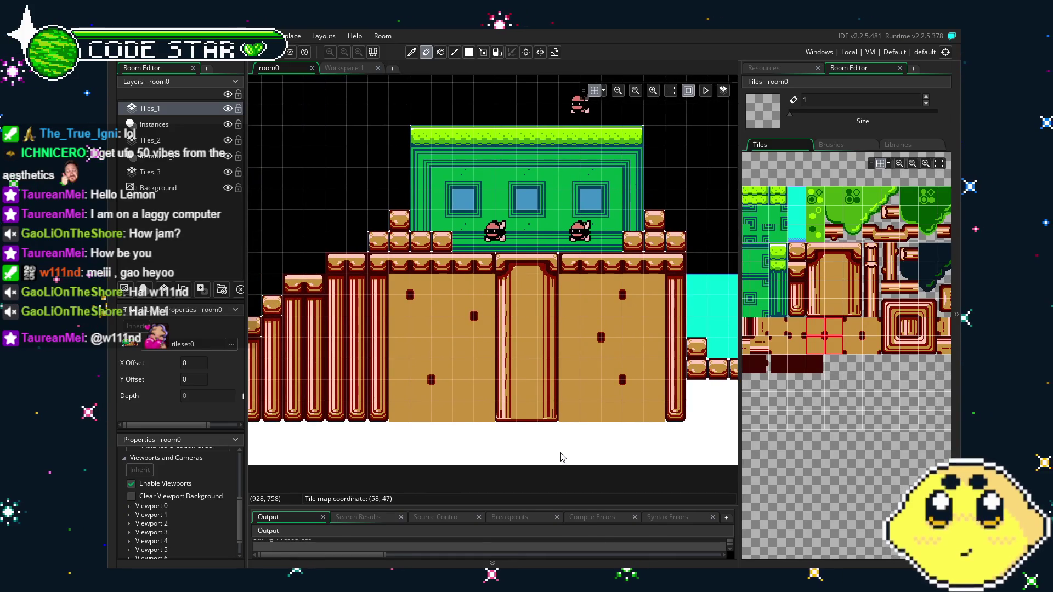
pyautogui.hscroll(1, 562, 457)
pyautogui.moveTo(796, 290); pyautogui.dragTo(797, 307)
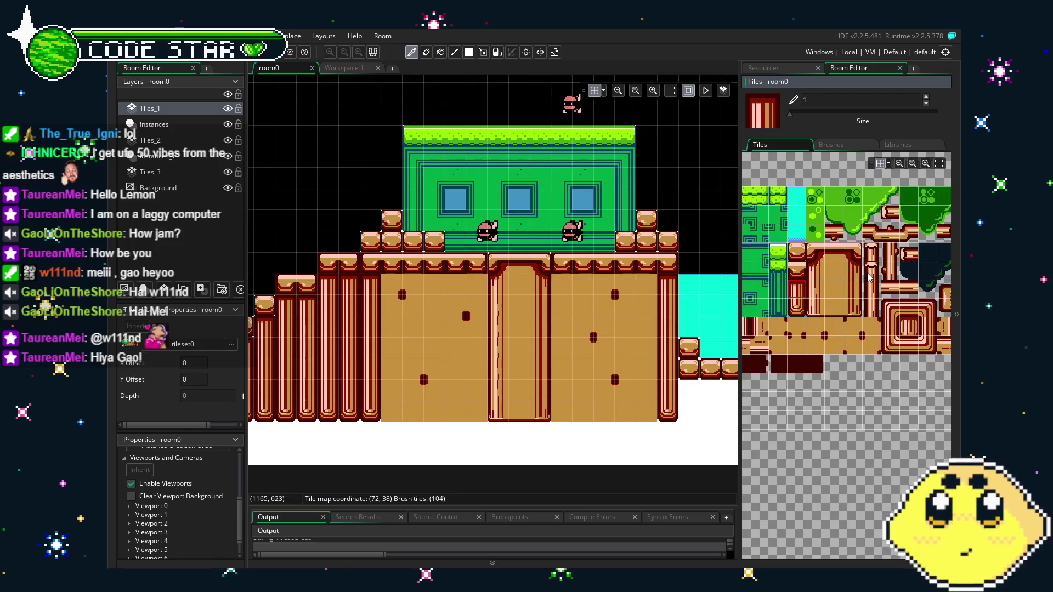
# - Pick the wall trim tiles and paint a corner trim tile beside the door
pyautogui.hscroll(3, 813, 323)
pyautogui.click(813, 323)
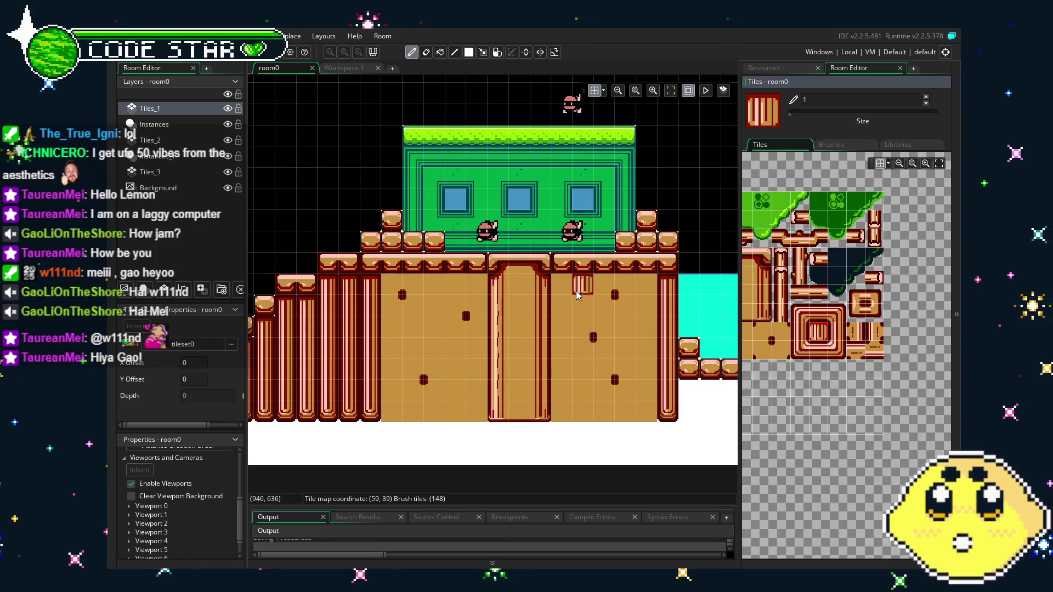
pyautogui.press('e')
pyautogui.scroll(1, 846, 359)
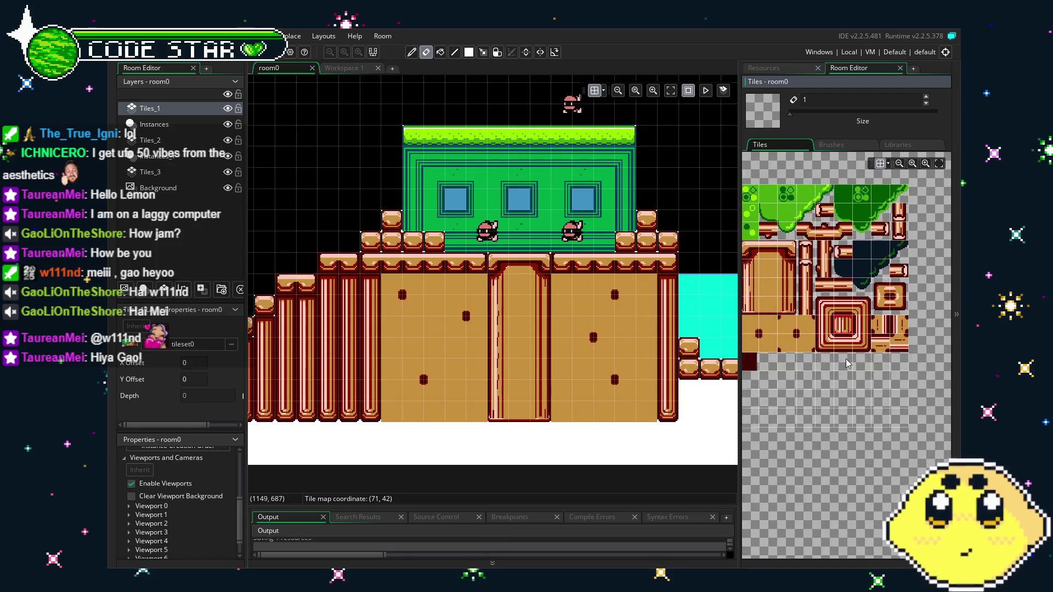
pyautogui.click(861, 305)
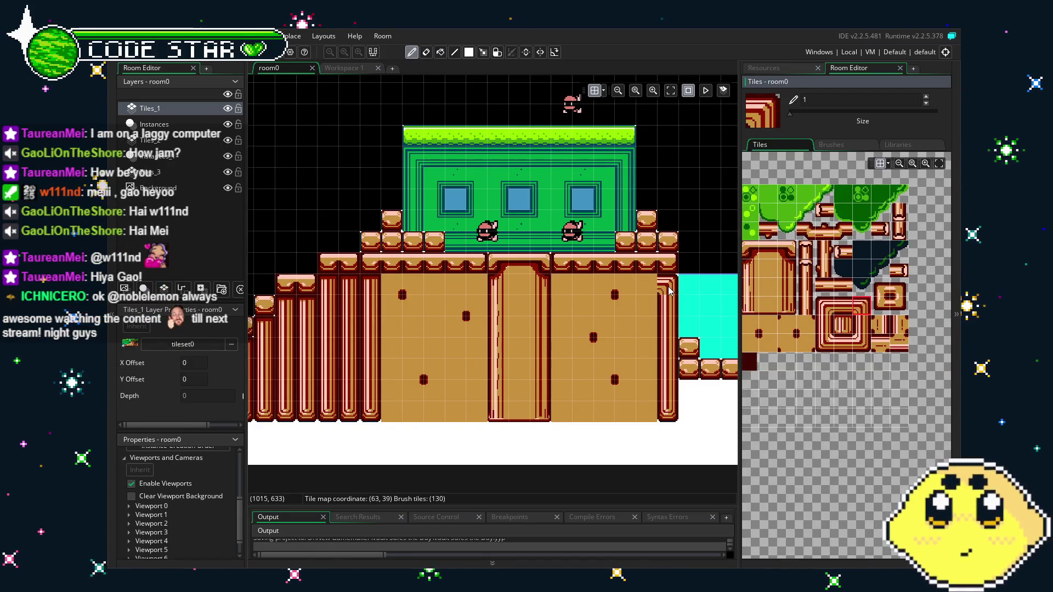
pyautogui.click(844, 306)
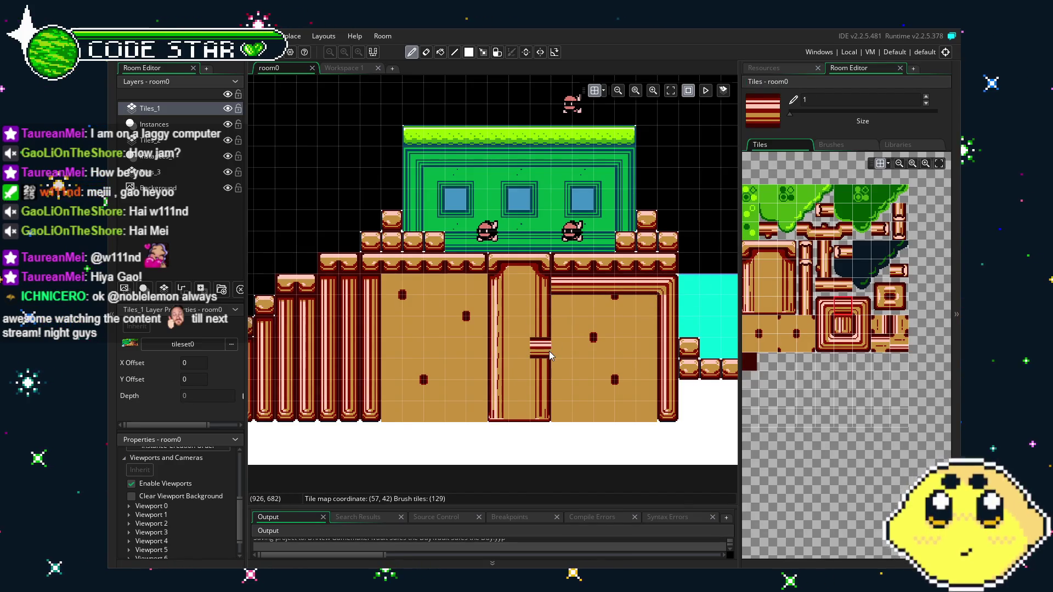
pyautogui.click(827, 306)
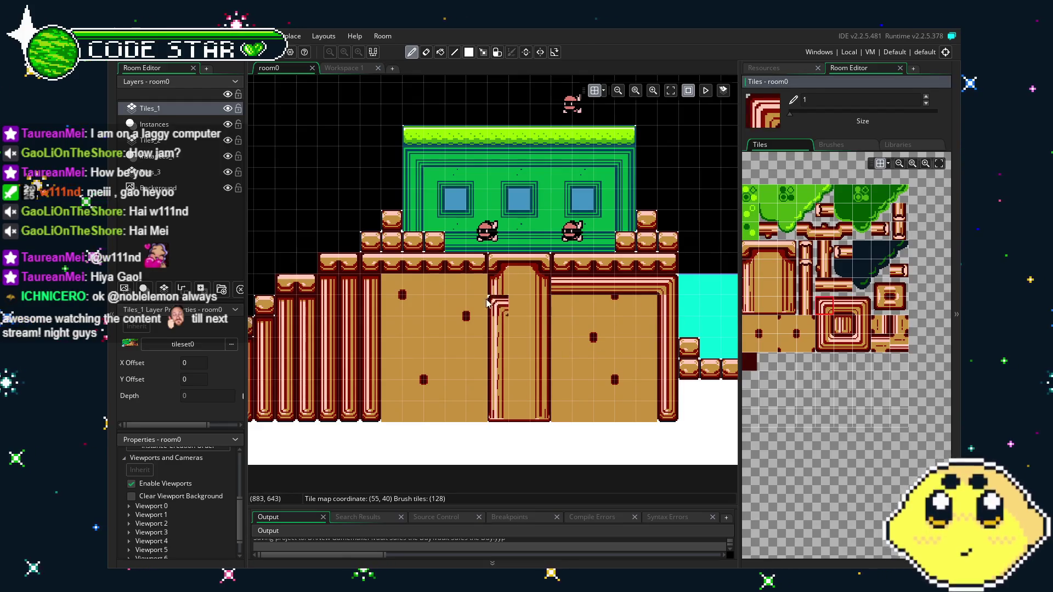
# - Paint a row of striped pillar tiles and extend the red pillar edge downward
pyautogui.click(393, 286)
pyautogui.click(843, 306)
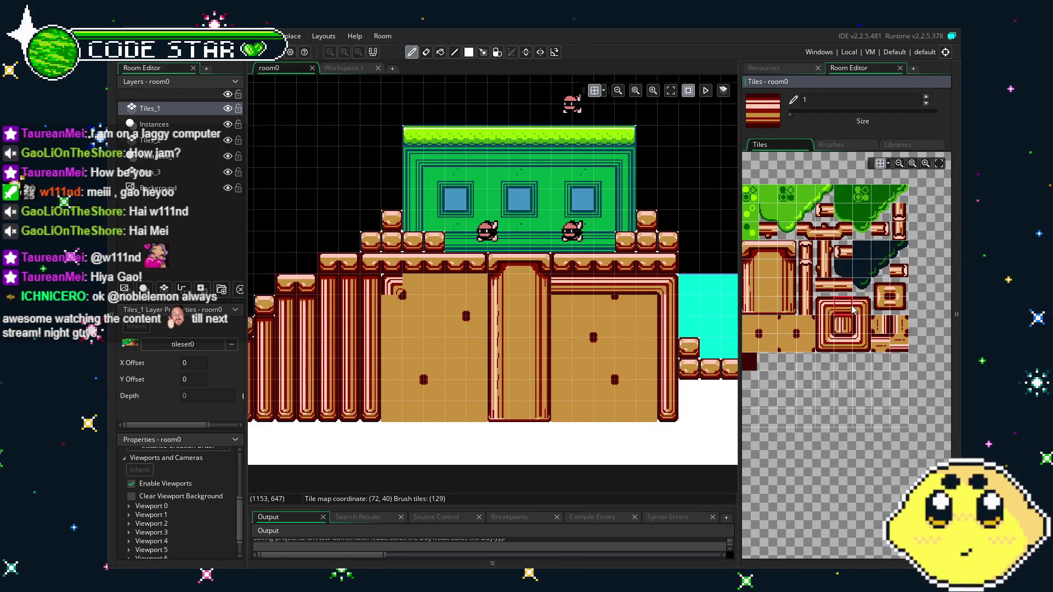
pyautogui.moveTo(422, 286); pyautogui.dragTo(467, 285)
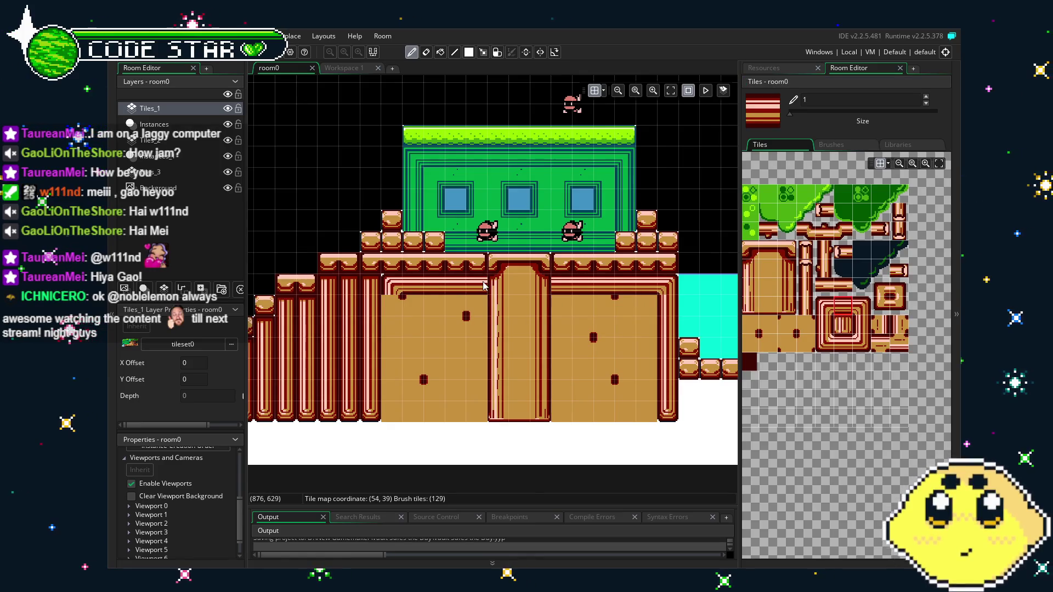
pyautogui.click(832, 335)
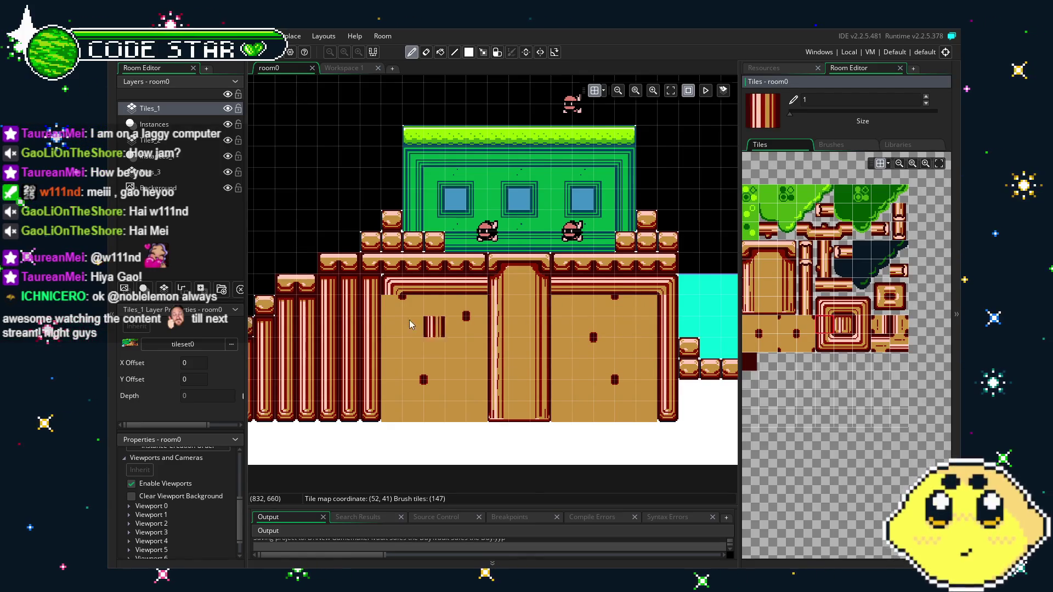
pyautogui.moveTo(355, 313); pyautogui.dragTo(387, 309)
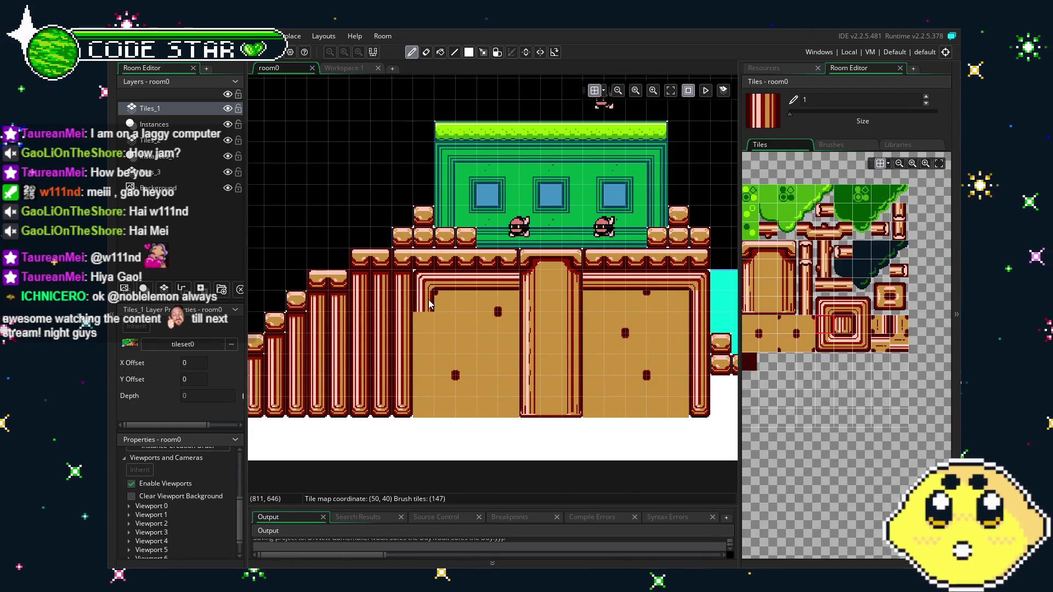
pyautogui.moveTo(427, 332); pyautogui.dragTo(426, 382)
# - Re-centre the building and undo an accidental erase at the door's bottom
pyautogui.press('e')
pyautogui.hscroll(5, 455, 428)
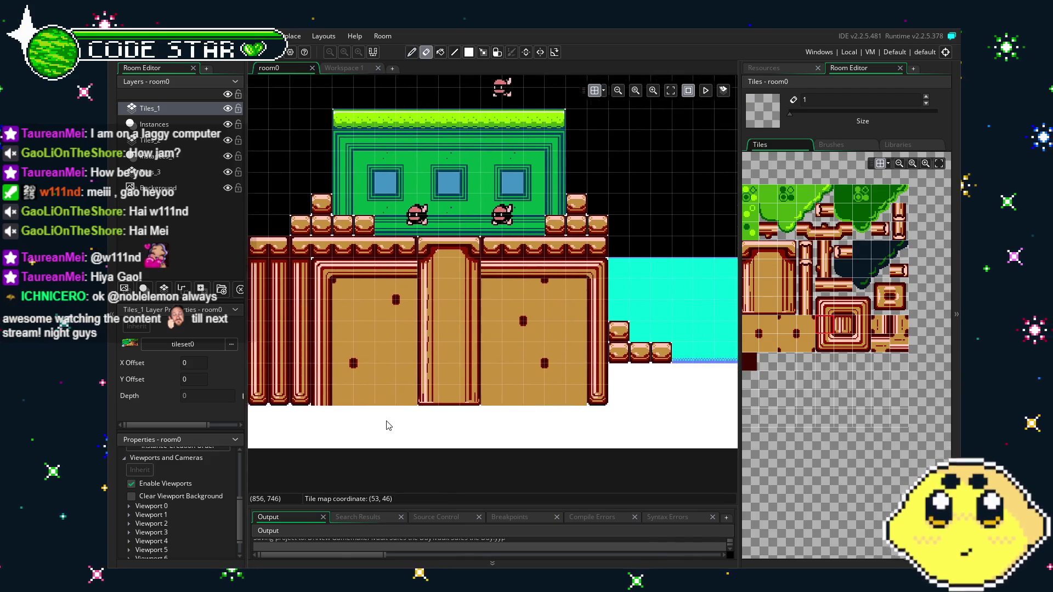
pyautogui.scroll(-1, 351, 438)
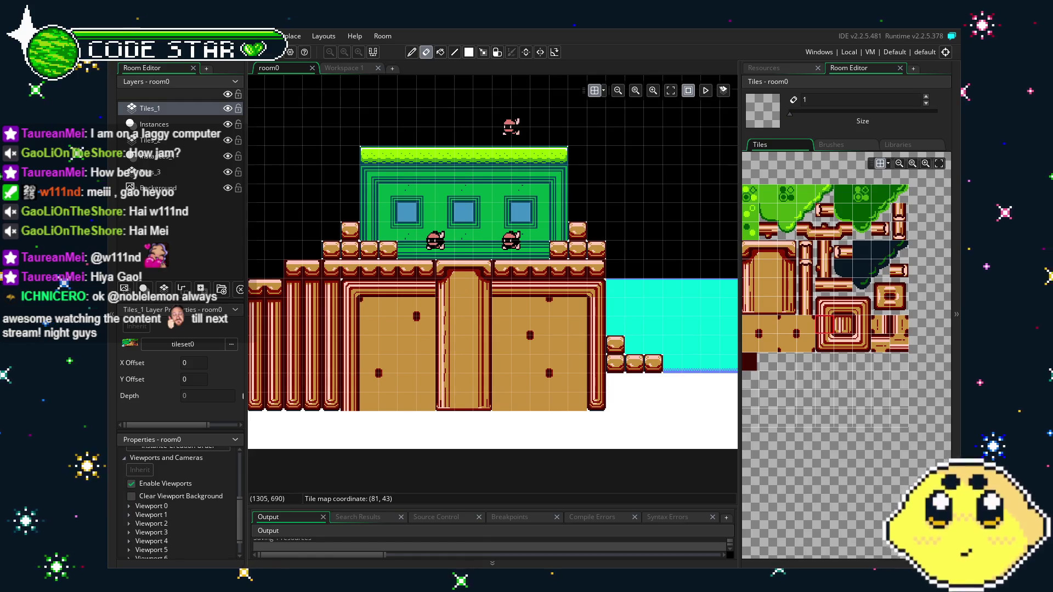
pyautogui.scroll(-3, 439, 440)
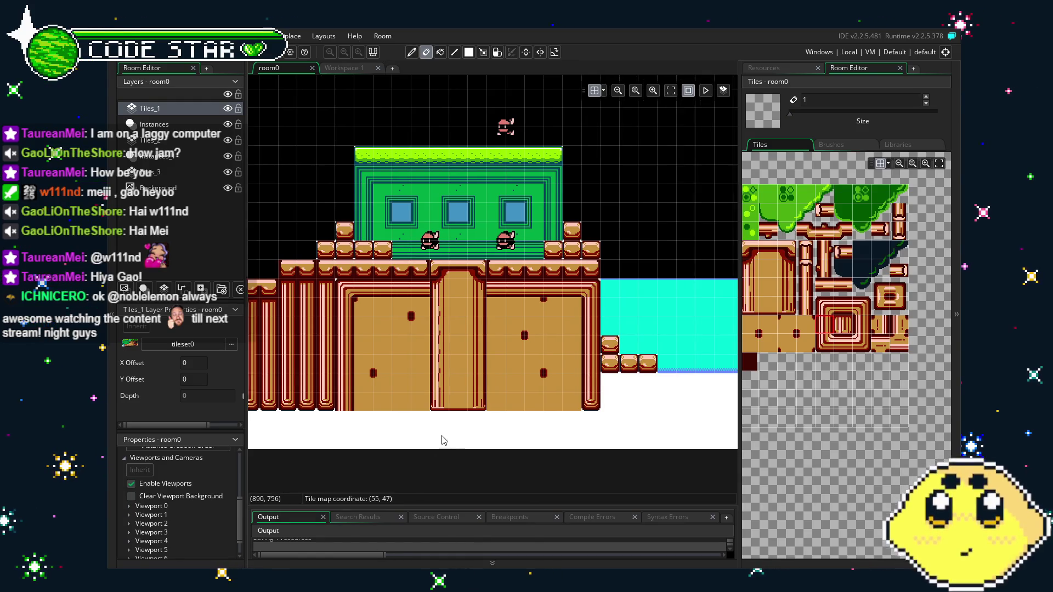
pyautogui.moveTo(451, 447)
pyautogui.mouseDown()
pyautogui.moveTo(523, 428)
pyautogui.moveTo(440, 436)
pyautogui.mouseUp()
pyautogui.scroll(2, 502, 431)
pyautogui.click(507, 374)
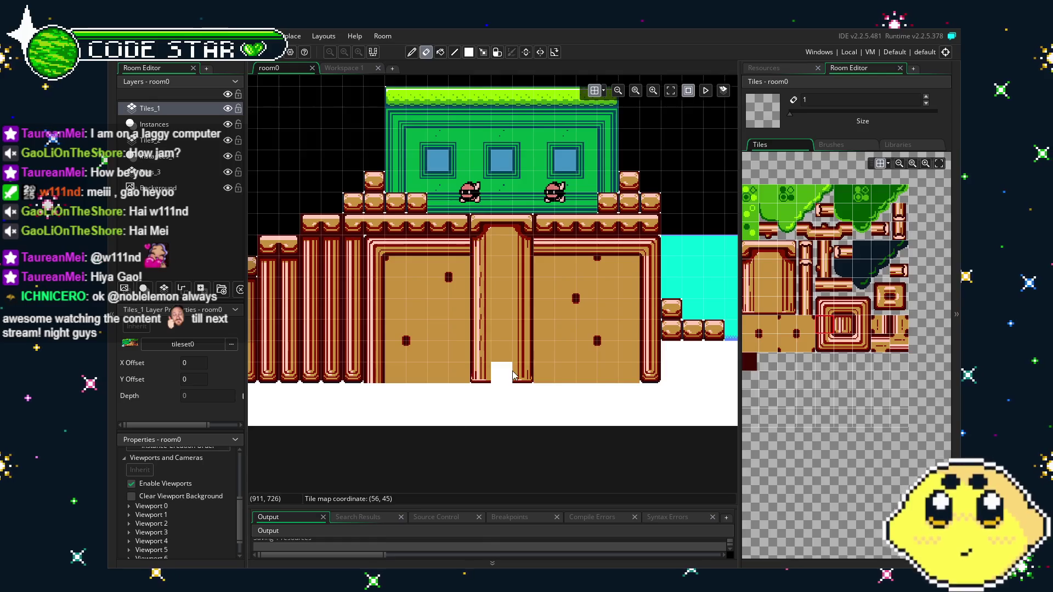
pyautogui.hotkey('ctrl', 'z')
# - Select three red-edged pillar tiles together as the staircase brush
pyautogui.click(748, 294)
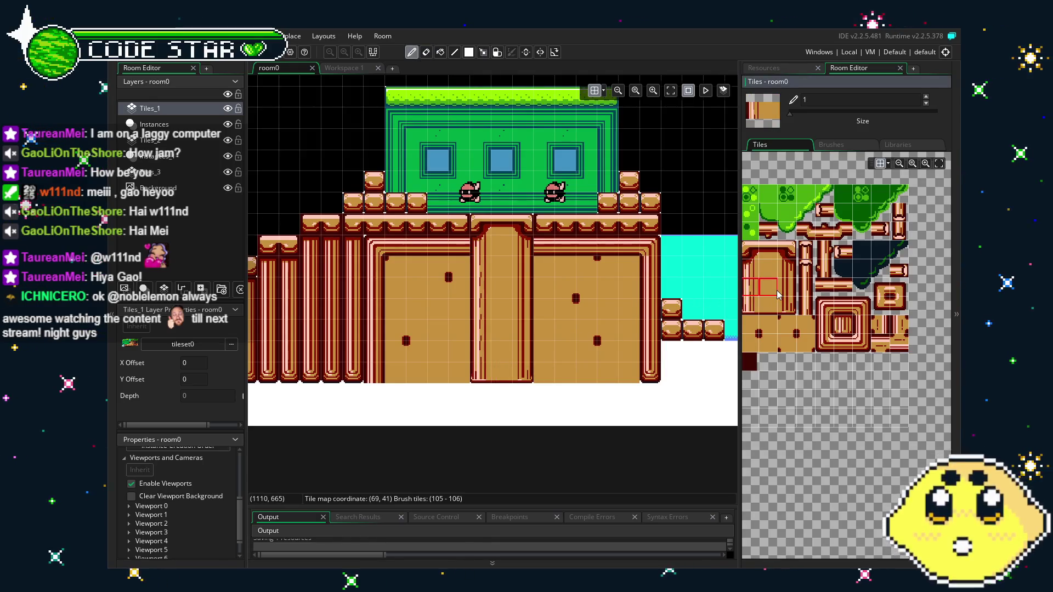
pyautogui.click(768, 295)
pyautogui.click(787, 294)
pyautogui.moveTo(788, 295); pyautogui.dragTo(755, 295)
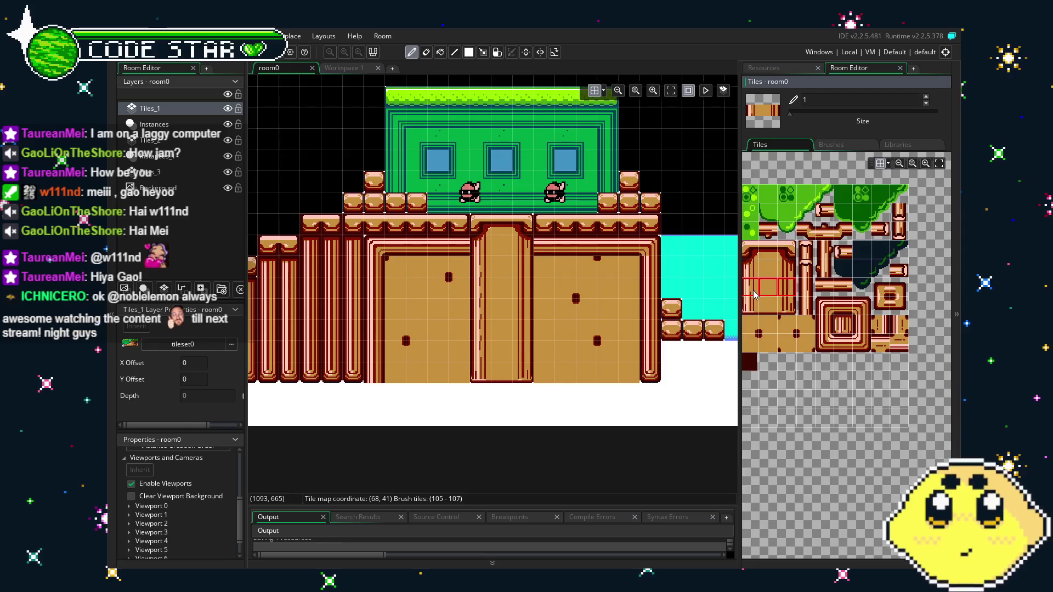
pyautogui.press('e')
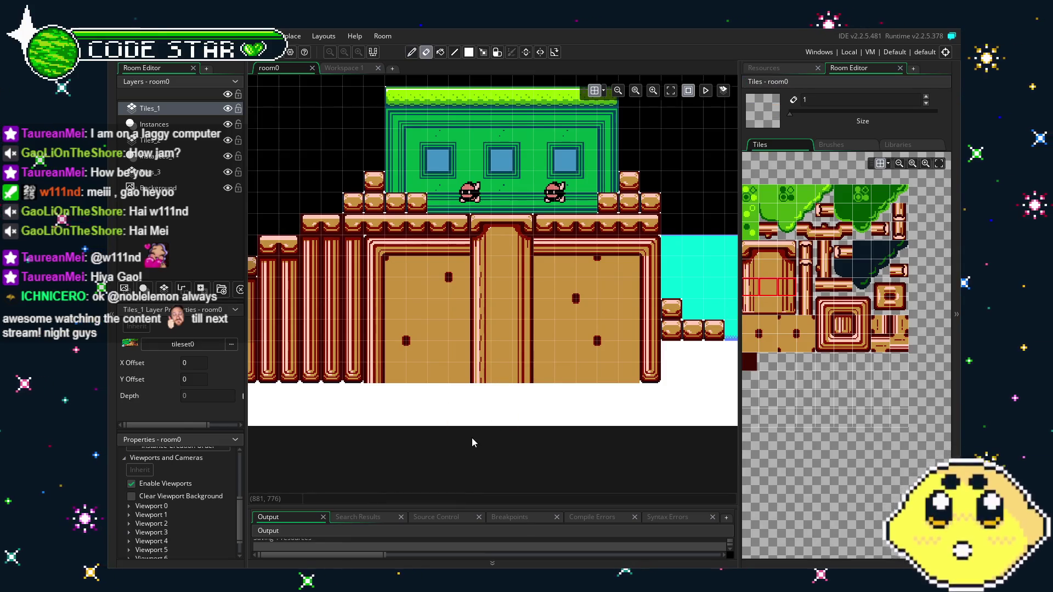
pyautogui.scroll(-2, 471, 437)
pyautogui.scroll(2, 472, 438)
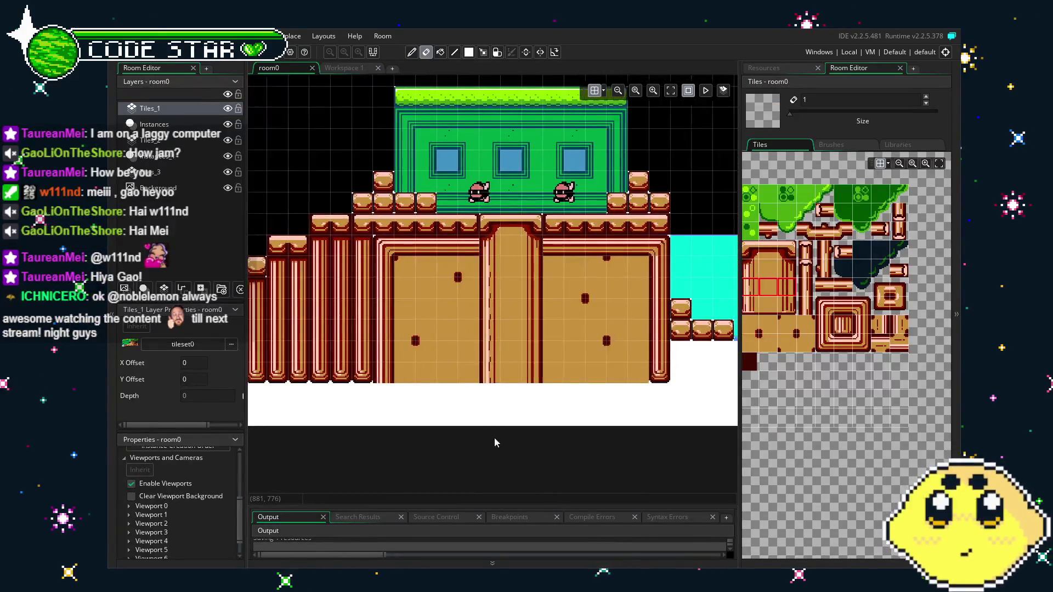
pyautogui.hscroll(-3, 495, 442)
pyautogui.hscroll(2, 494, 442)
pyautogui.scroll(1, 501, 462)
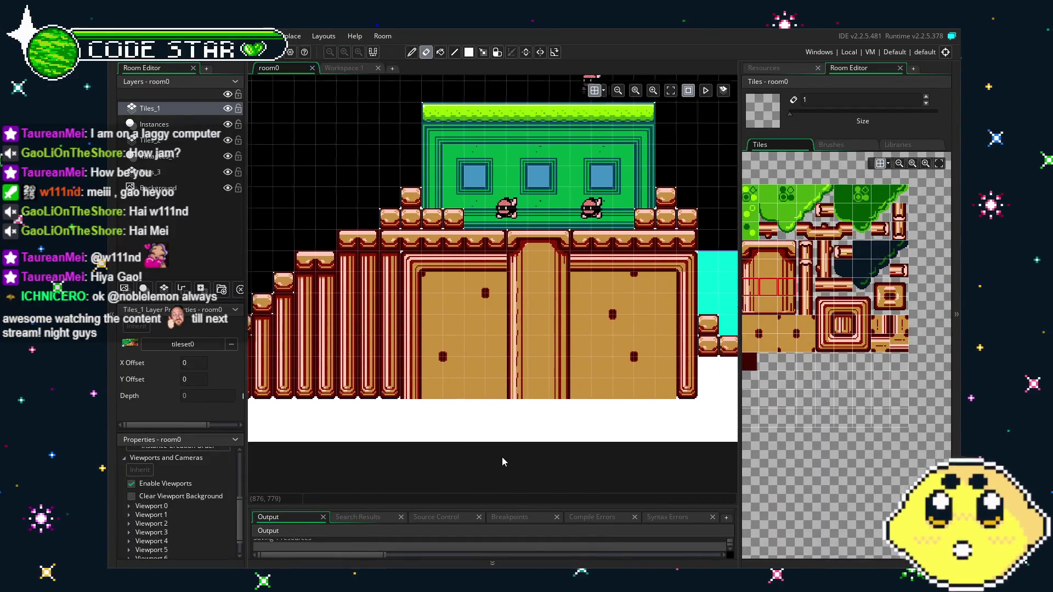
pyautogui.moveTo(502, 456)
pyautogui.mouseDown()
pyautogui.moveTo(466, 463)
pyautogui.moveTo(476, 482)
pyautogui.mouseUp()
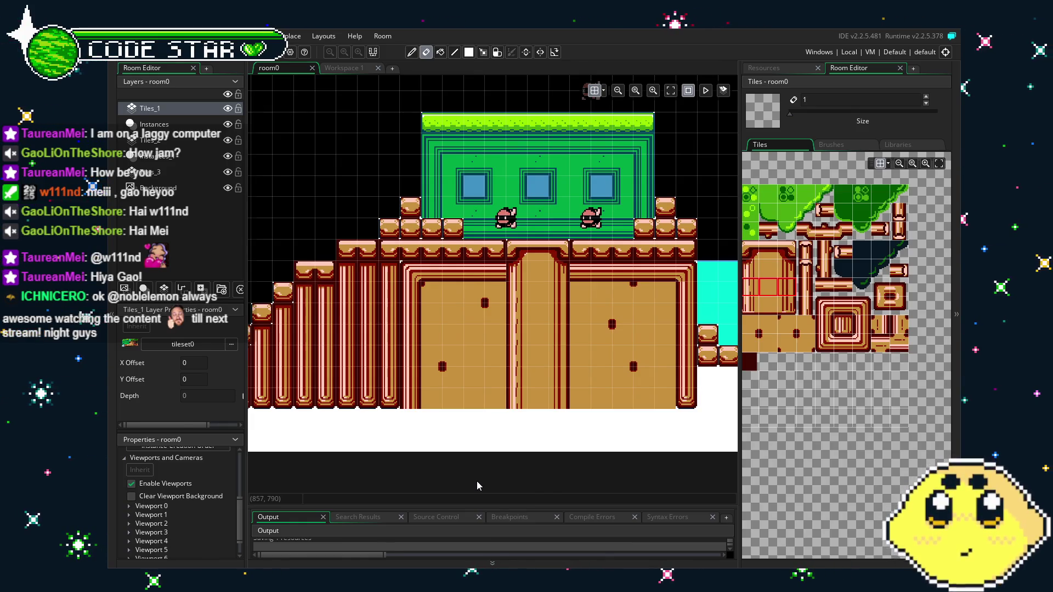
pyautogui.moveTo(550, 339); pyautogui.dragTo(402, 398)
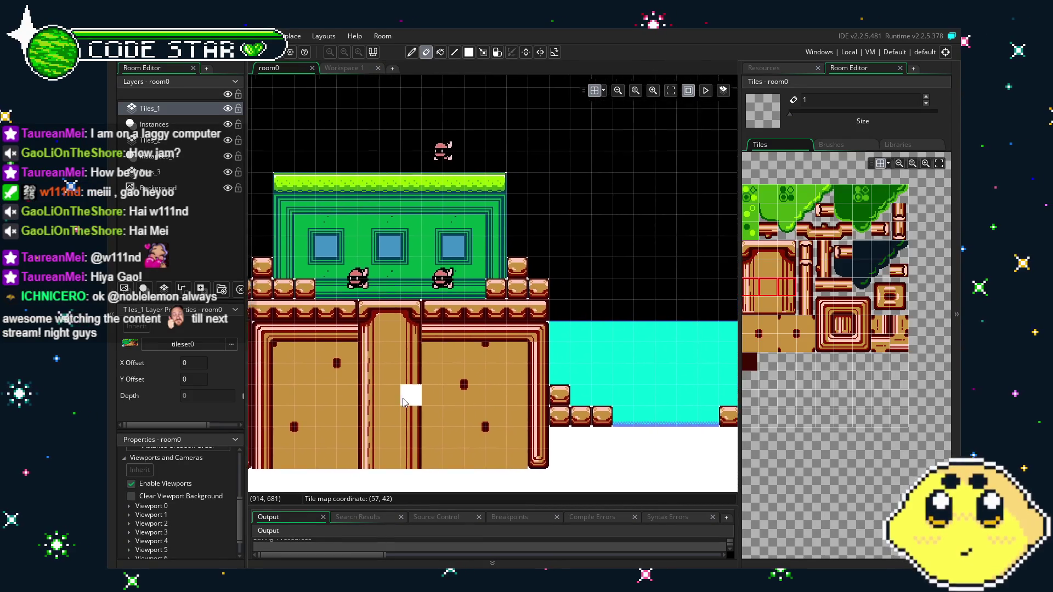
pyautogui.moveTo(765, 306)
pyautogui.mouseDown()
pyautogui.moveTo(889, 326)
pyautogui.moveTo(872, 344)
pyautogui.moveTo(807, 354)
pyautogui.moveTo(870, 320)
pyautogui.moveTo(843, 460)
pyautogui.mouseUp()
pyautogui.scroll(1, 844, 459)
pyautogui.scroll(1, 843, 460)
pyautogui.click(805, 353)
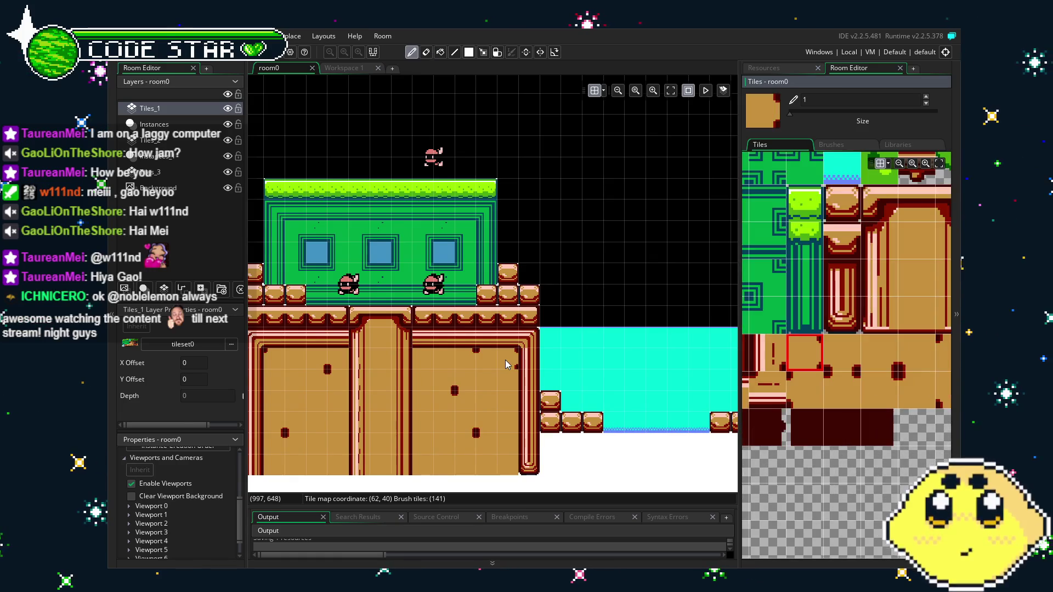
pyautogui.moveTo(482, 435)
pyautogui.mouseDown()
pyautogui.moveTo(505, 421)
pyautogui.moveTo(559, 437)
pyautogui.mouseUp()
pyautogui.press('e')
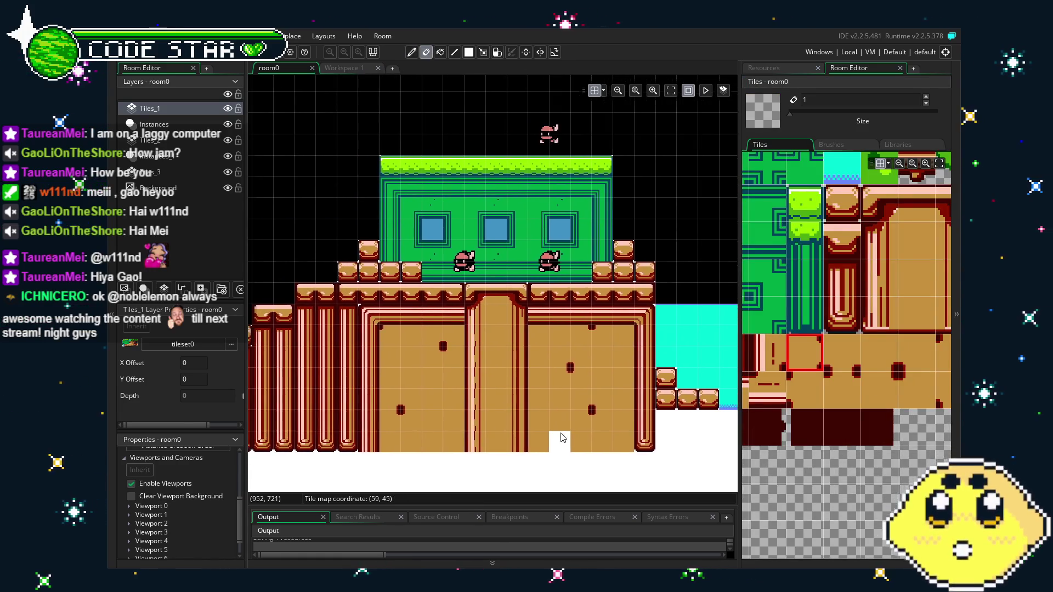
pyautogui.moveTo(779, 307)
pyautogui.mouseDown()
pyautogui.moveTo(801, 351)
pyautogui.moveTo(870, 396)
pyautogui.mouseUp()
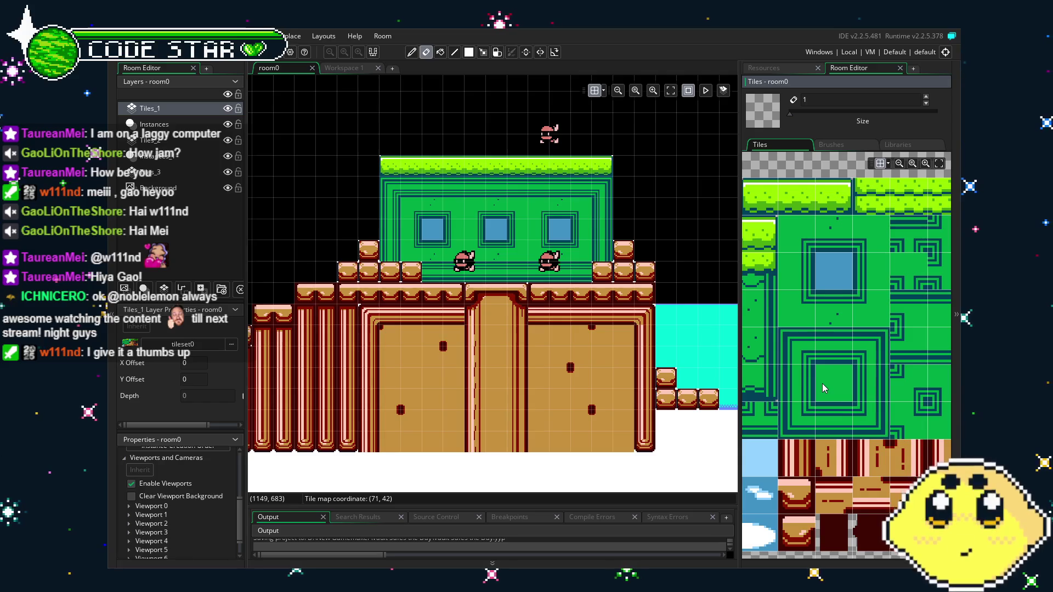
pyautogui.moveTo(492, 388); pyautogui.dragTo(594, 394)
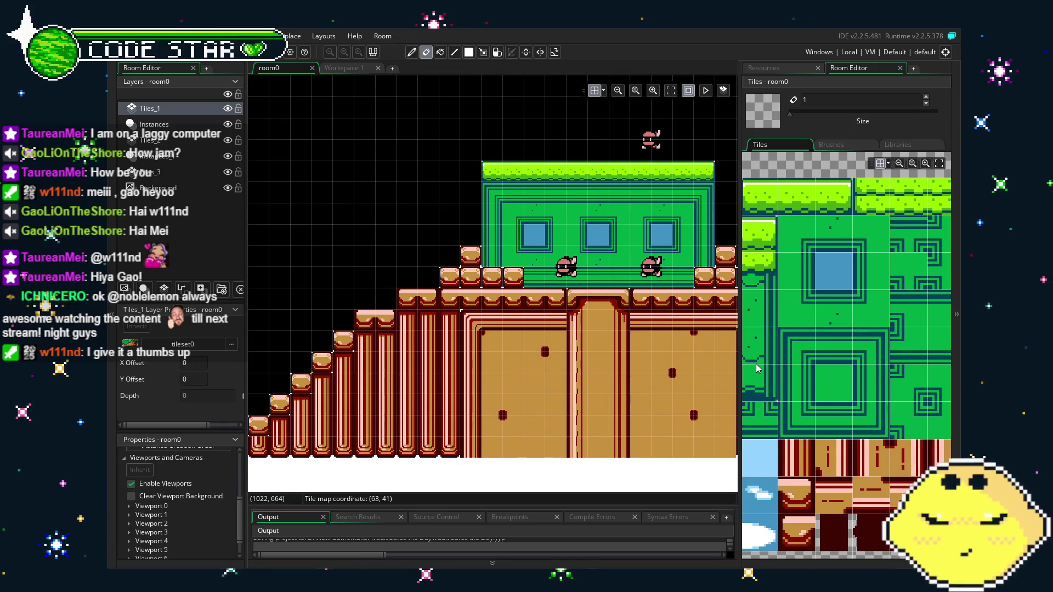
pyautogui.scroll(-1, 625, 411)
pyautogui.scroll(-1, 625, 412)
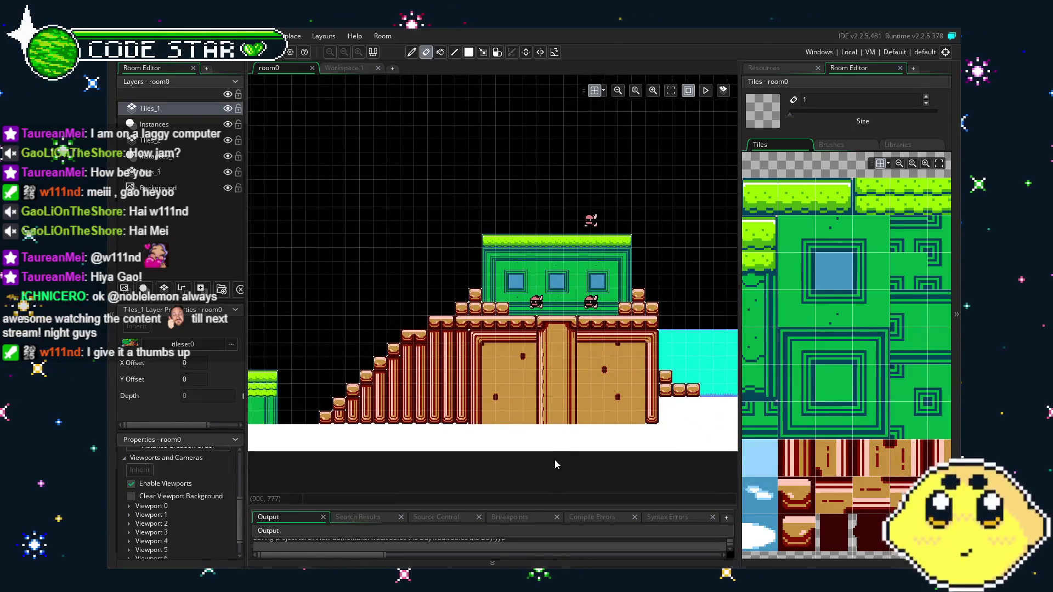
pyautogui.hscroll(-5, 555, 442)
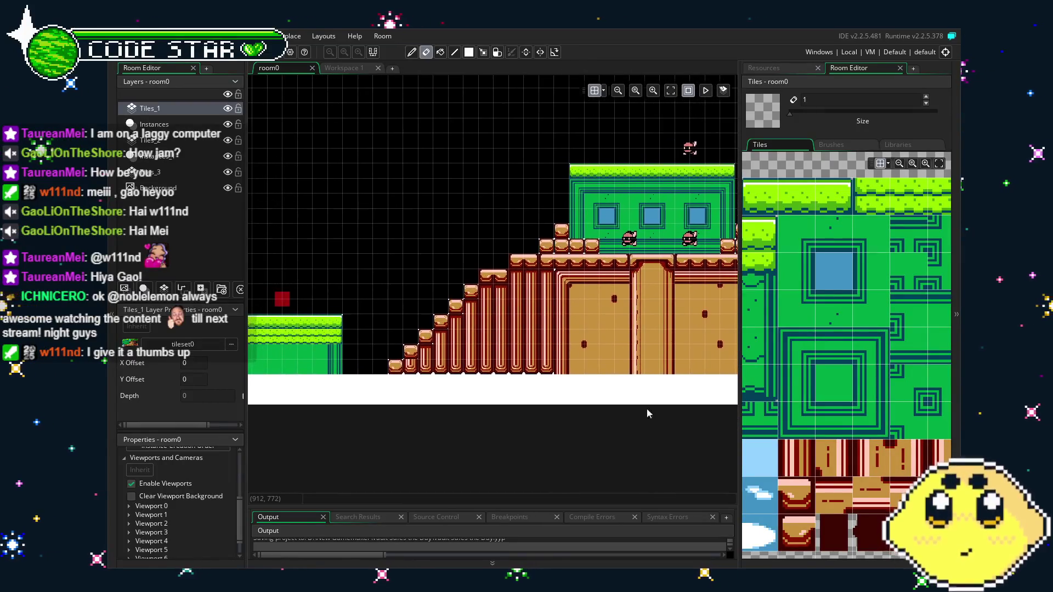
# - Flood-fill the empty background of the Tiles_3 layer with the plain blue tile
pyautogui.moveTo(533, 416); pyautogui.dragTo(723, 413)
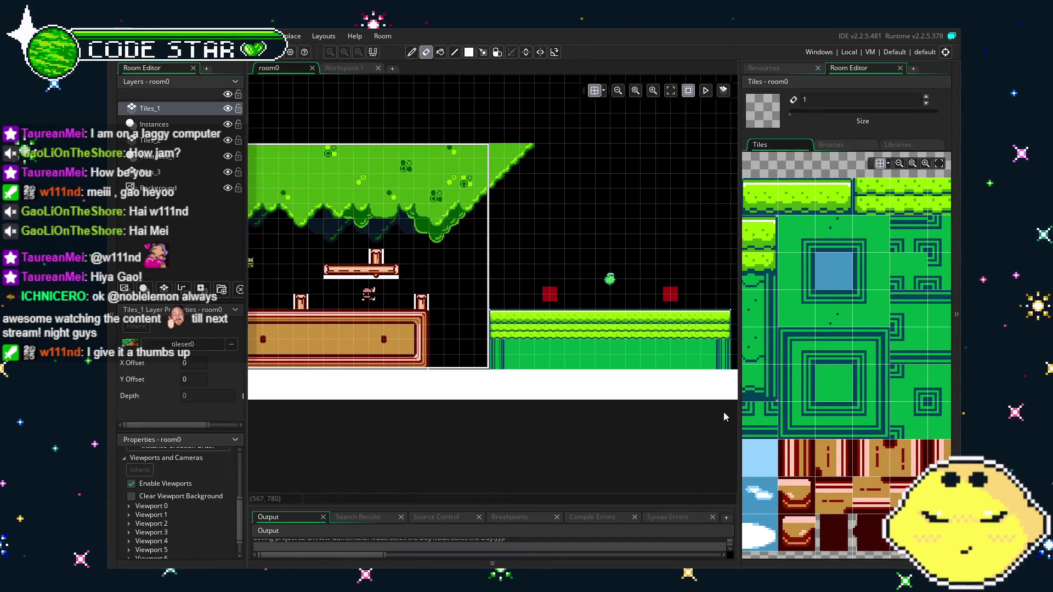
pyautogui.click(834, 270)
pyautogui.click(183, 172)
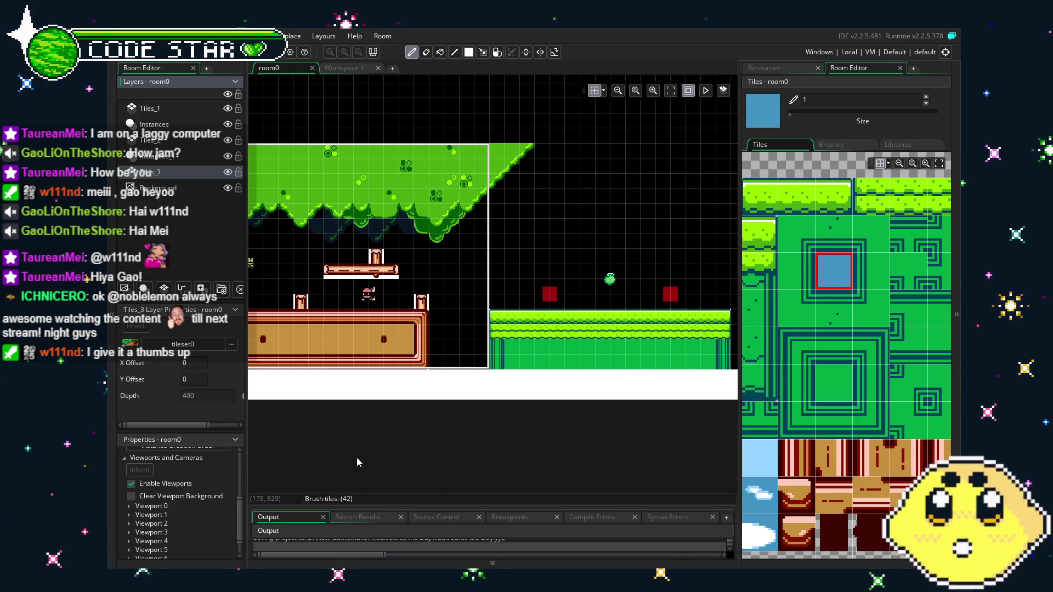
pyautogui.scroll(-2, 362, 447)
pyautogui.press('f')
pyautogui.click(484, 322)
pyautogui.moveTo(485, 322); pyautogui.dragTo(655, 280)
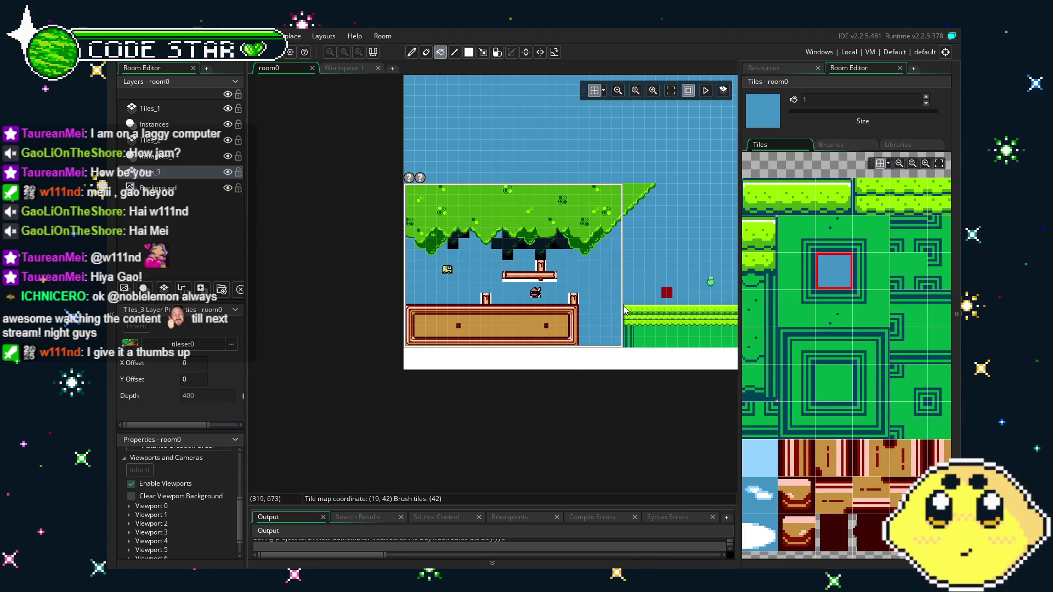
pyautogui.moveTo(623, 308); pyautogui.dragTo(323, 302)
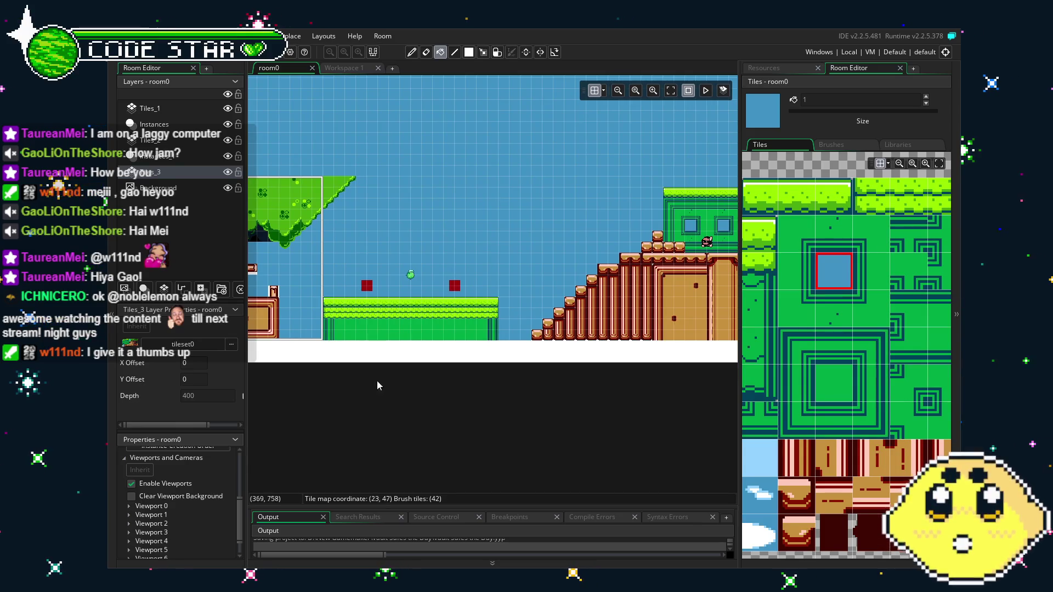
# - Choose a dark tile and paint a shadow tile beneath the tree canopy
pyautogui.press('d')
pyautogui.scroll(3, 296, 384)
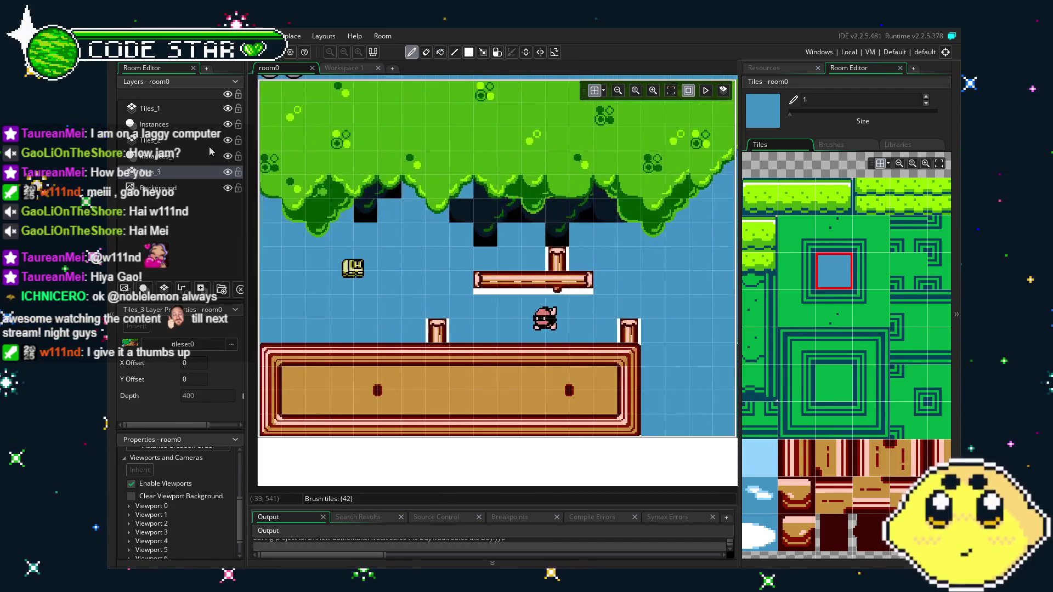
pyautogui.scroll(-5, 868, 329)
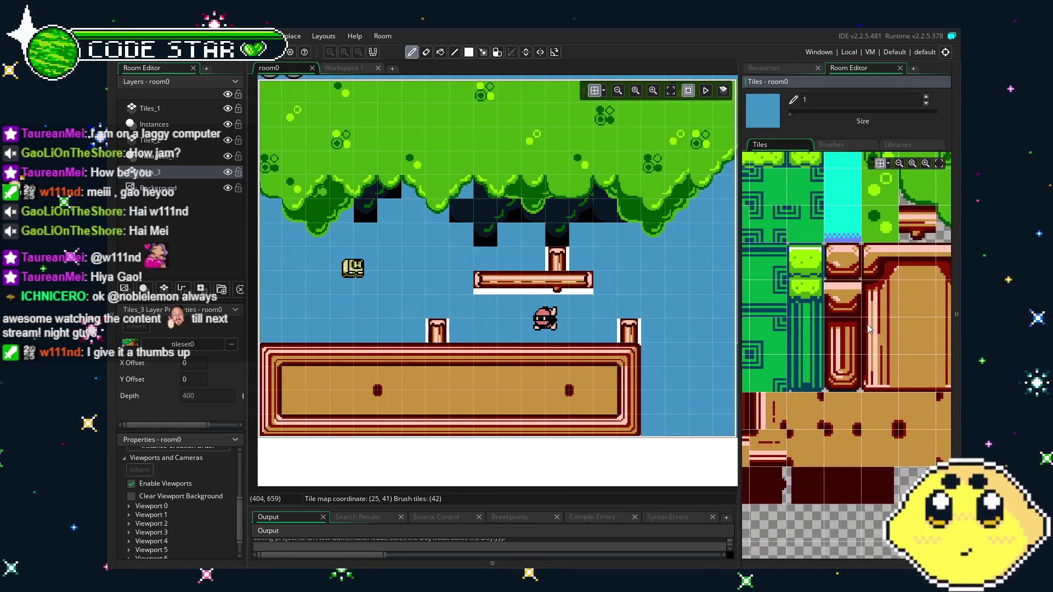
pyautogui.scroll(-4, 869, 329)
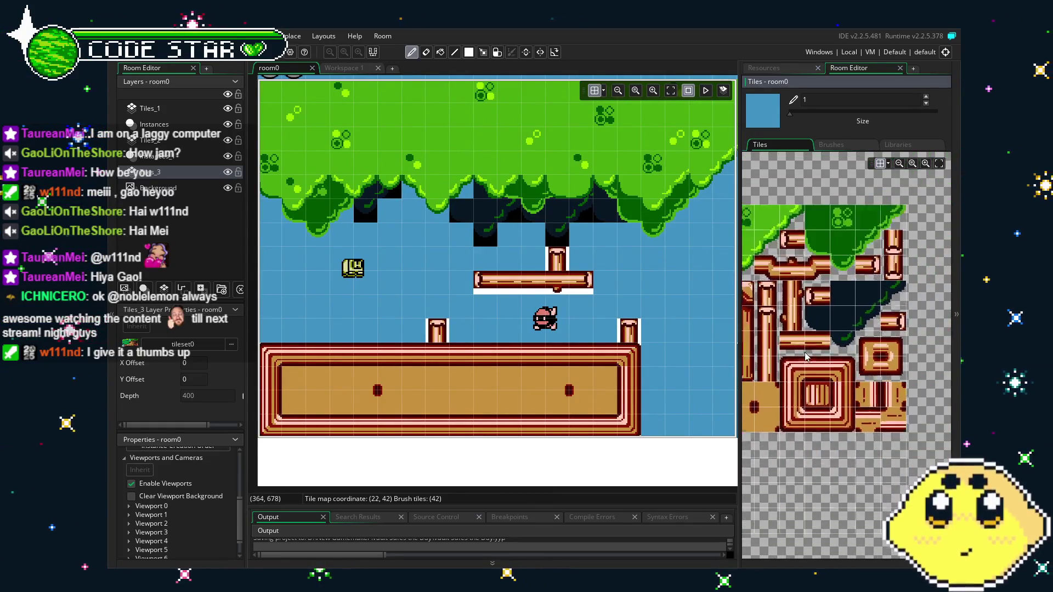
pyautogui.scroll(1, 806, 357)
pyautogui.click(851, 341)
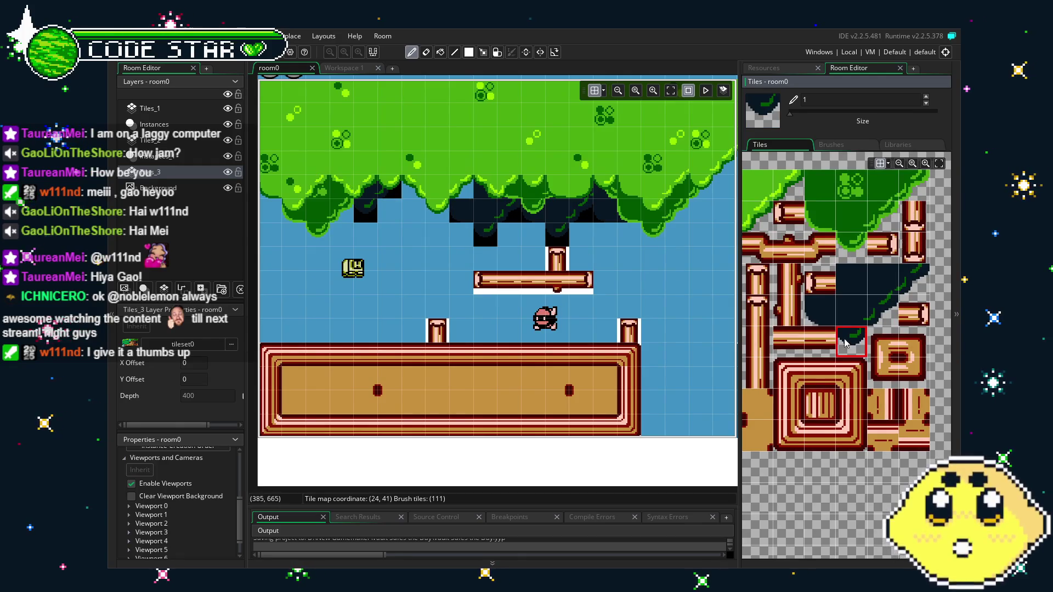
pyautogui.click(391, 230)
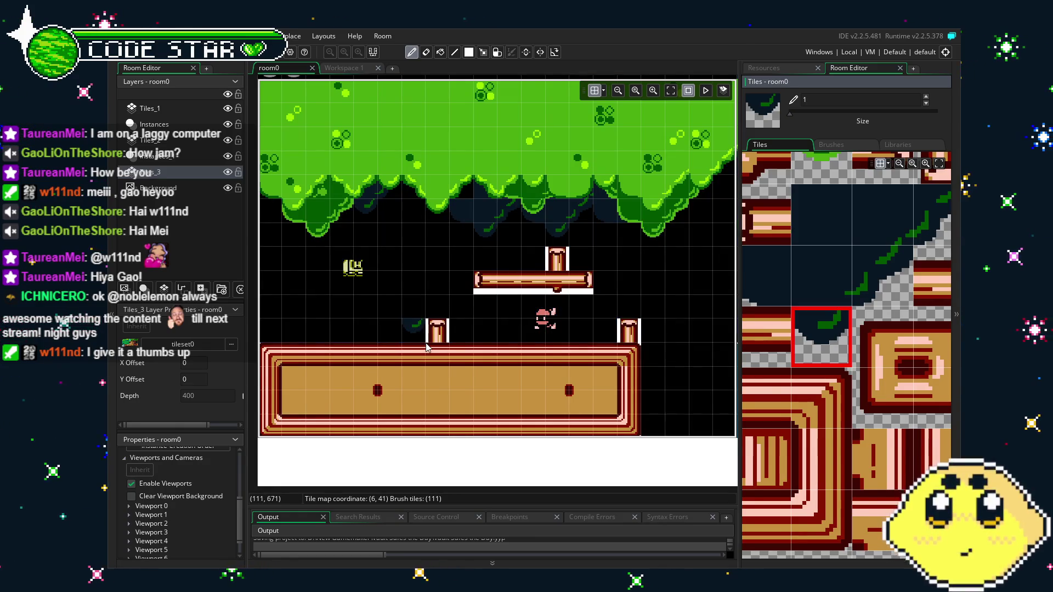
# - Open the Colour dialog for the Background layer, currently holding black 000000
pyautogui.rightClick(159, 192)
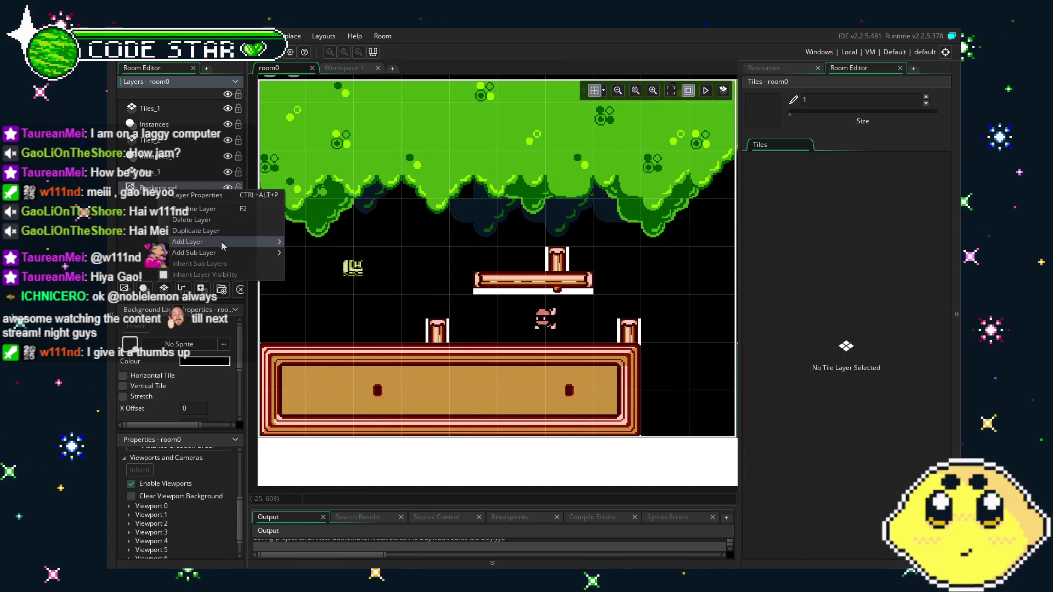
pyautogui.moveTo(223, 246)
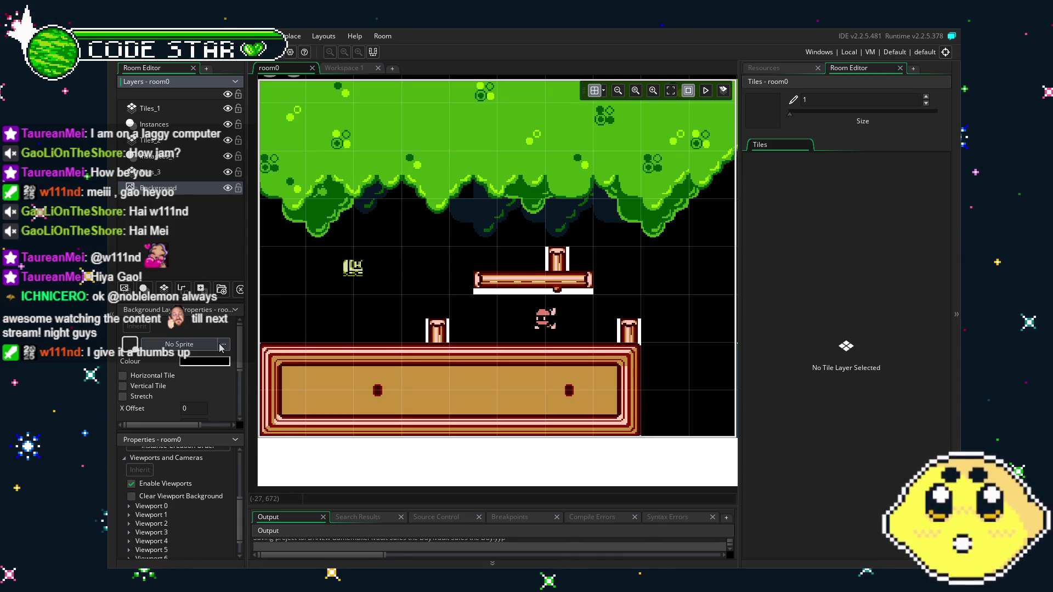
pyautogui.click(763, 67)
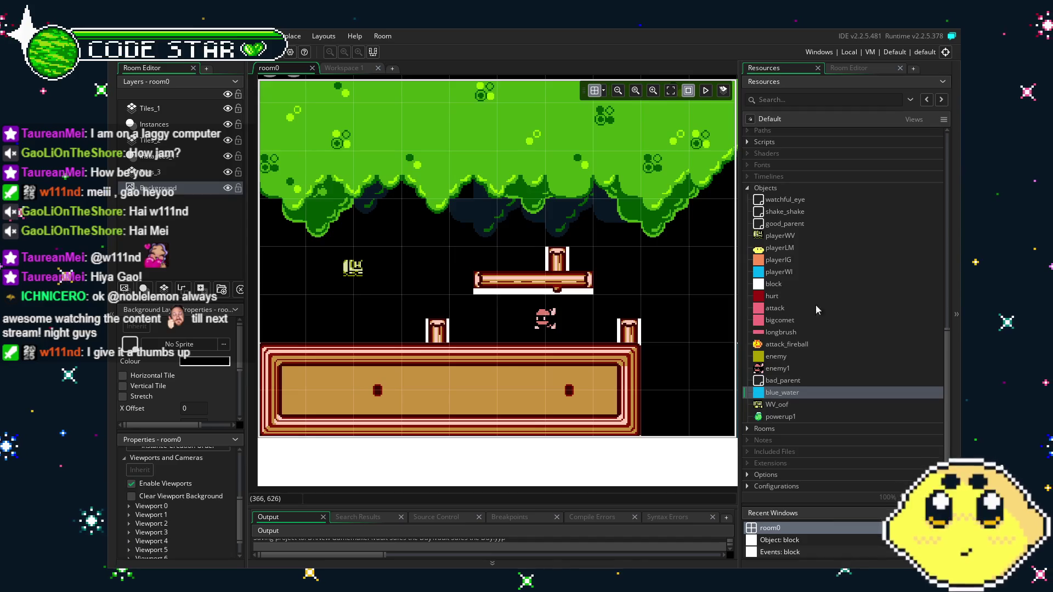
pyautogui.click(872, 73)
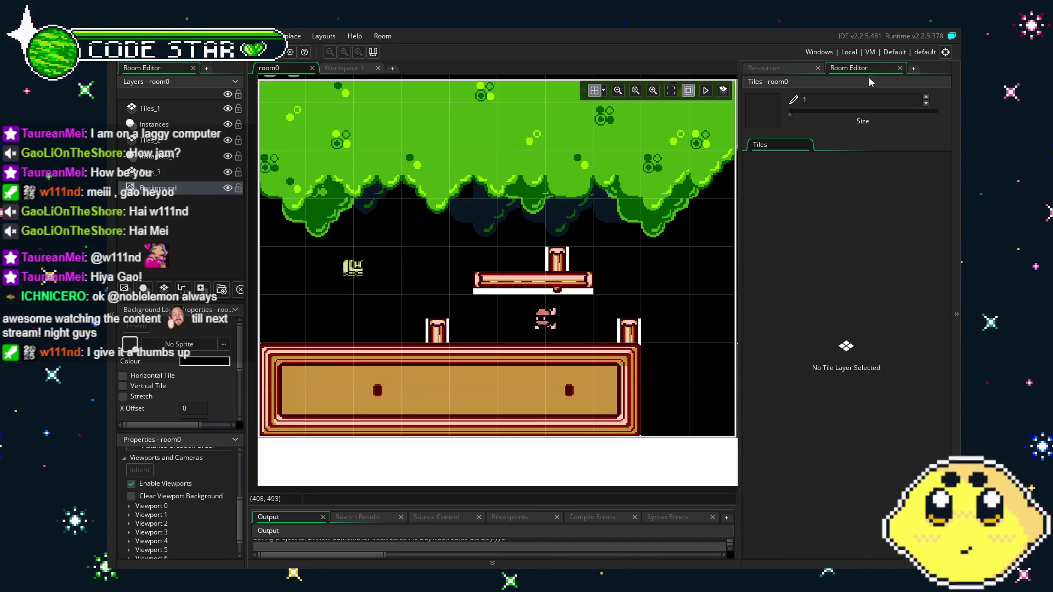
pyautogui.click(781, 67)
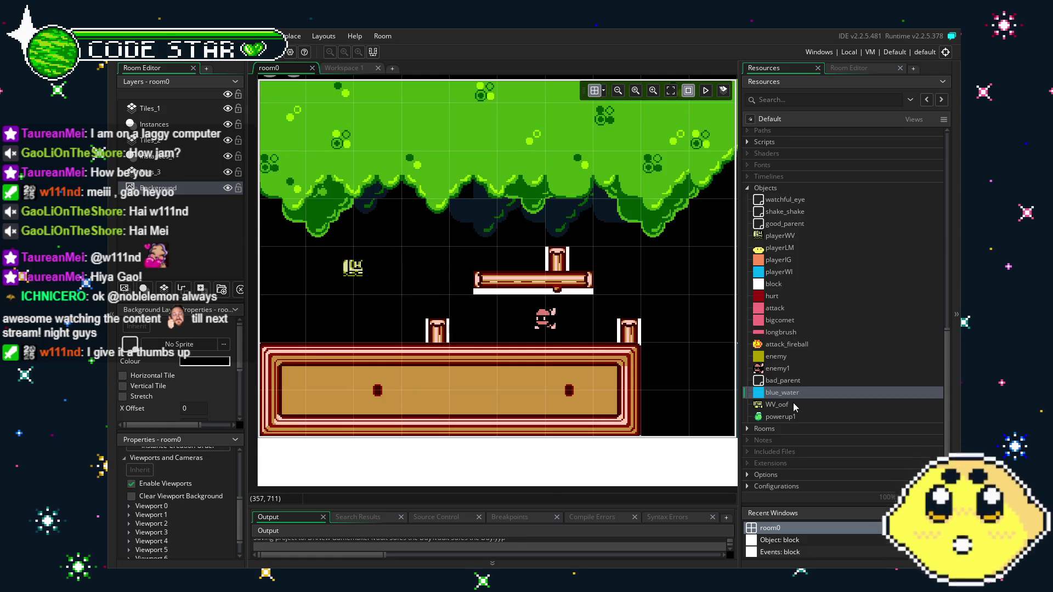
pyautogui.scroll(5, 794, 407)
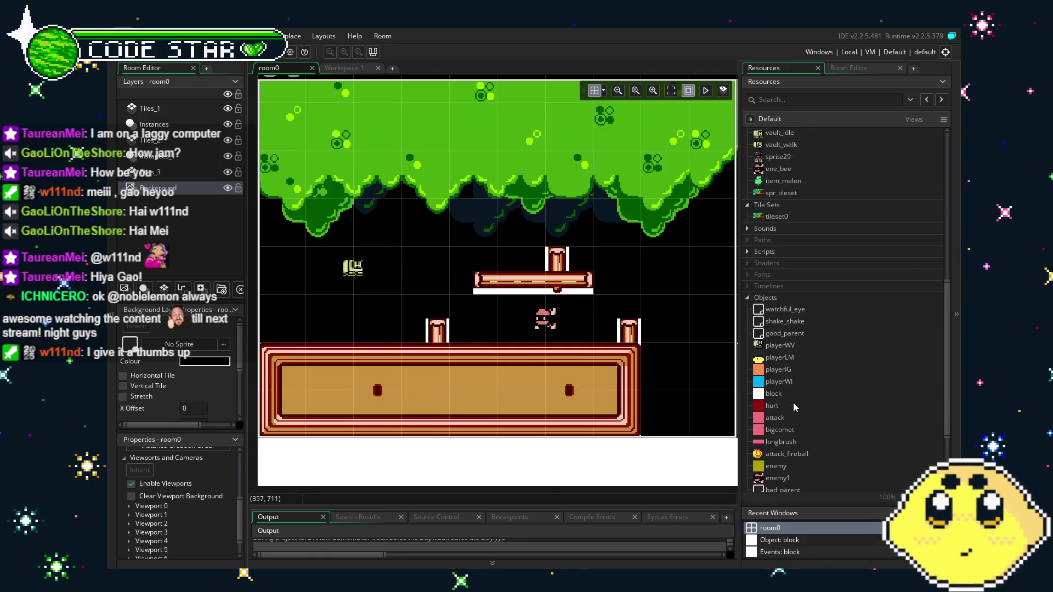
pyautogui.scroll(2, 793, 407)
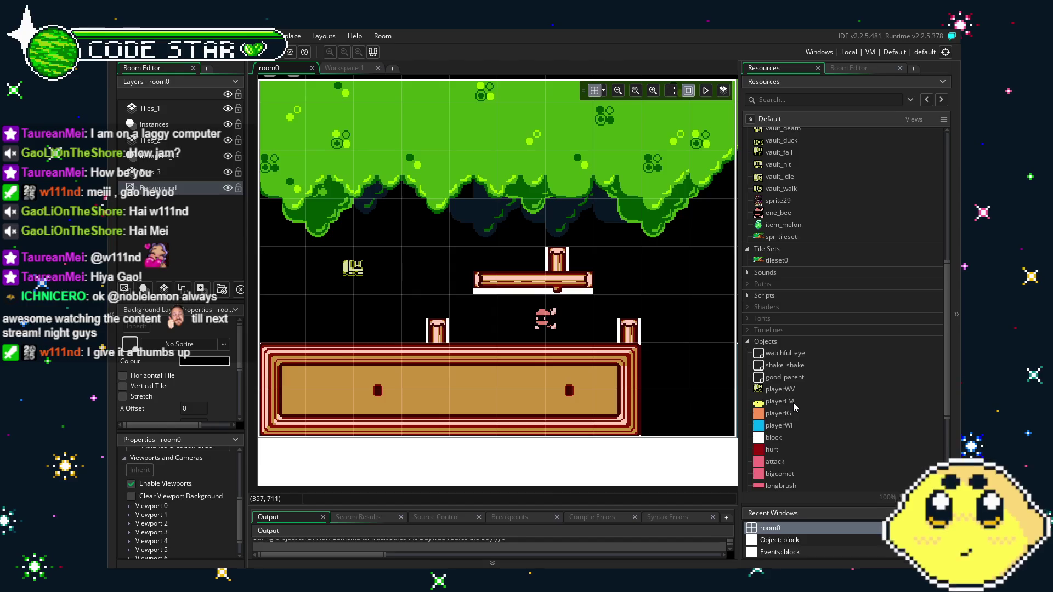
pyautogui.click(203, 363)
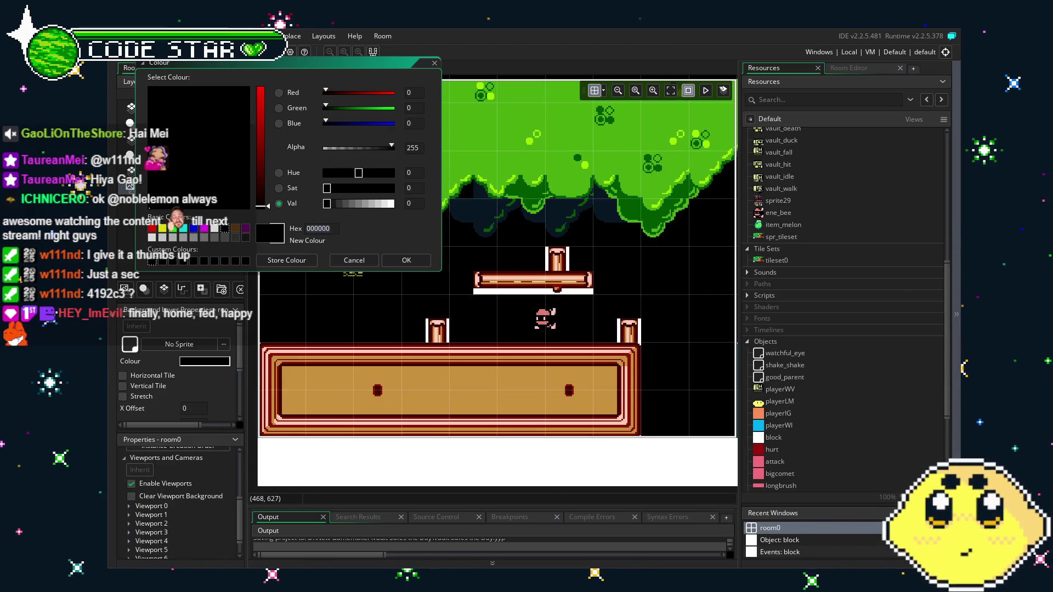
# - Replace the black hex value with 4192c3 and apply it as the background colour
pyautogui.click(333, 226)
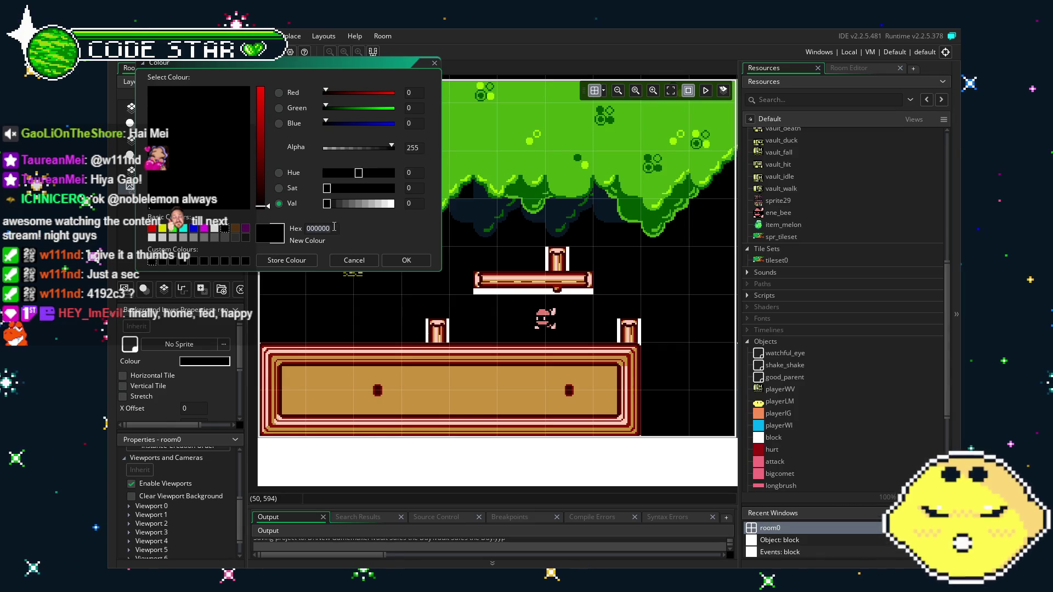
pyautogui.press('BackSpace')
pyautogui.press('BackSpace')
pyautogui.press('BackSpace')
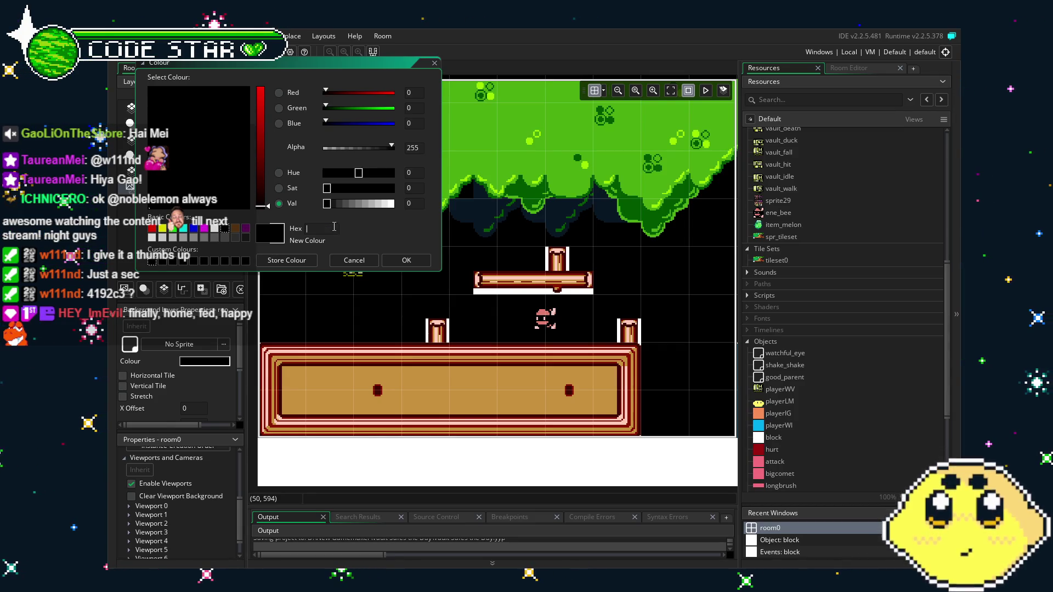
pyautogui.write('419')
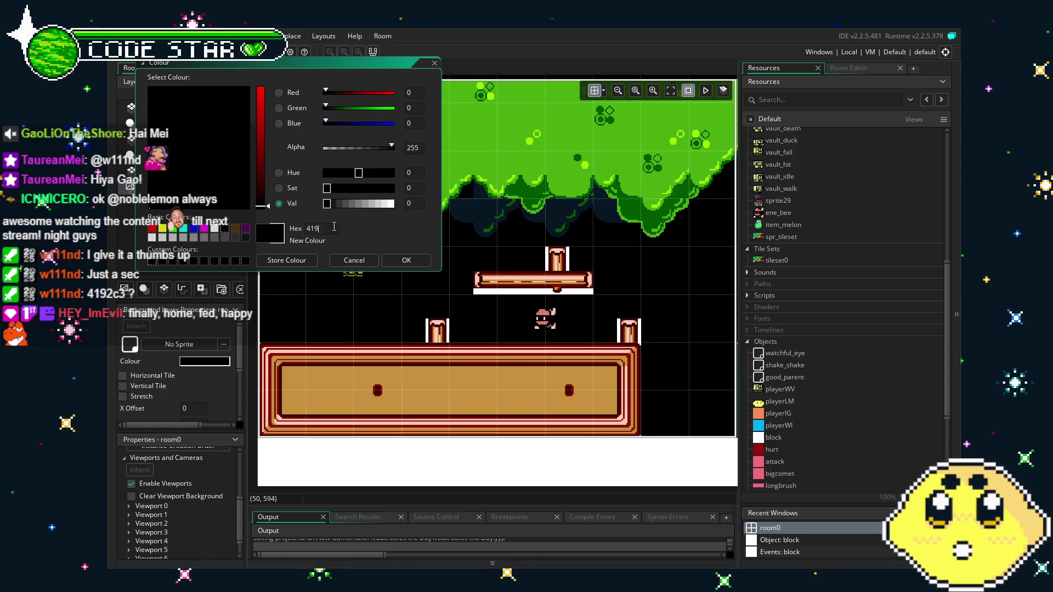
pyautogui.write('2')
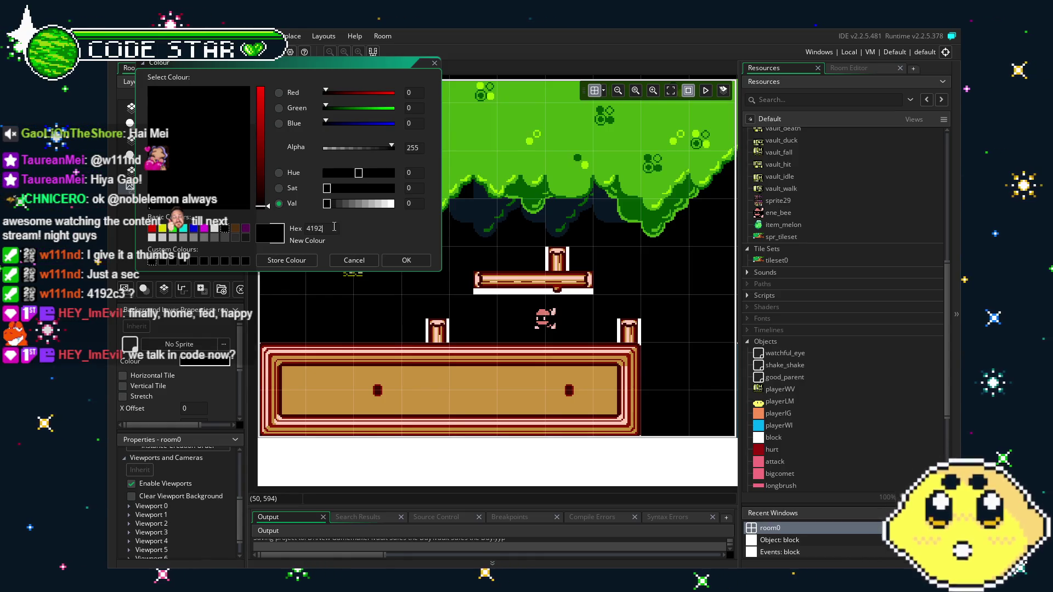
pyautogui.write('c3')
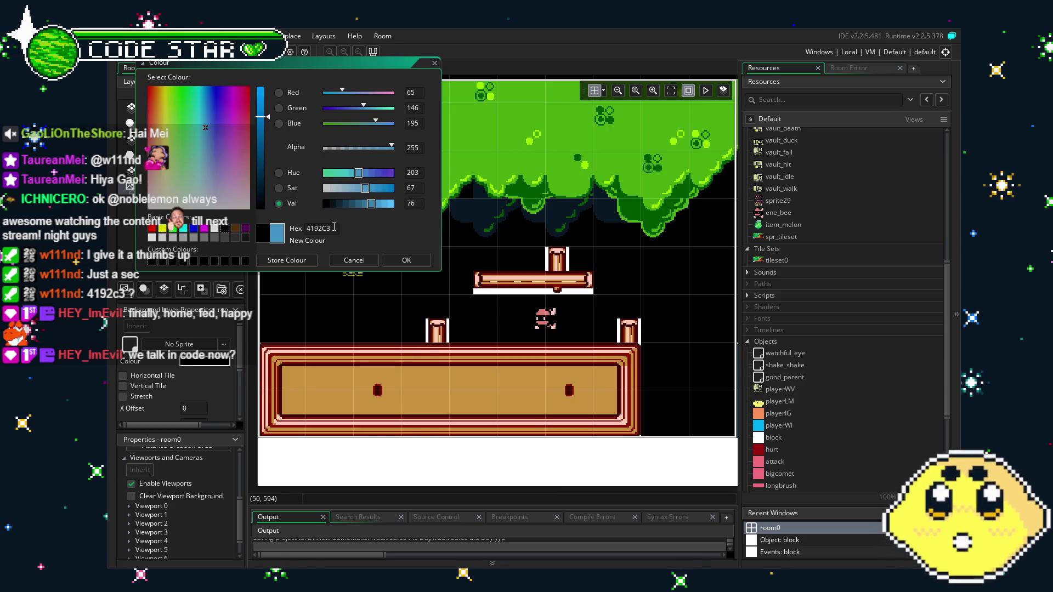
pyautogui.click(409, 259)
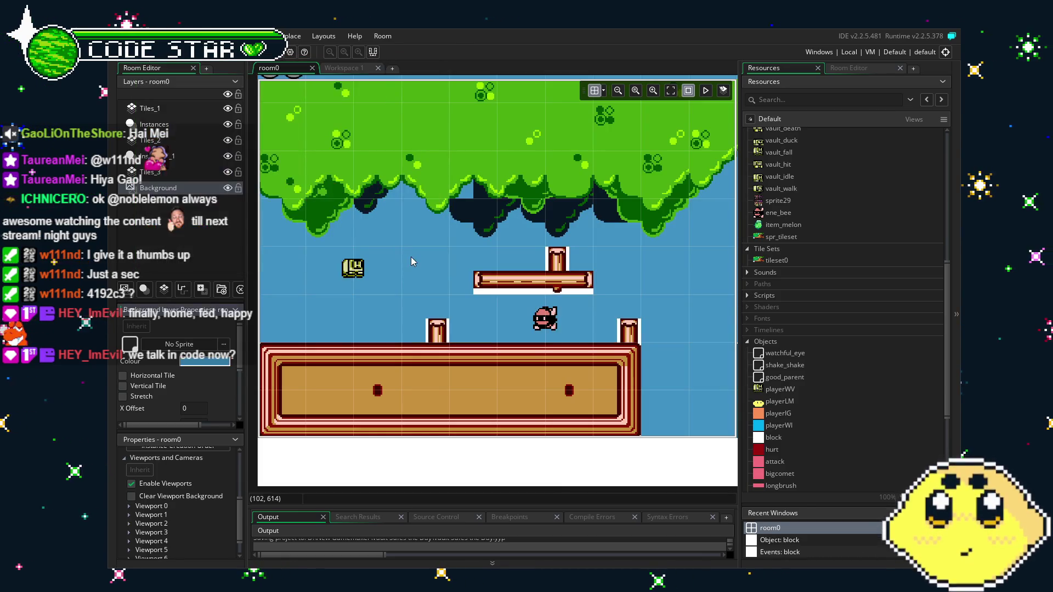
# - Zoom out and pan to show the whole room and the grass ledge beyond it
pyautogui.scroll(-3, 404, 321)
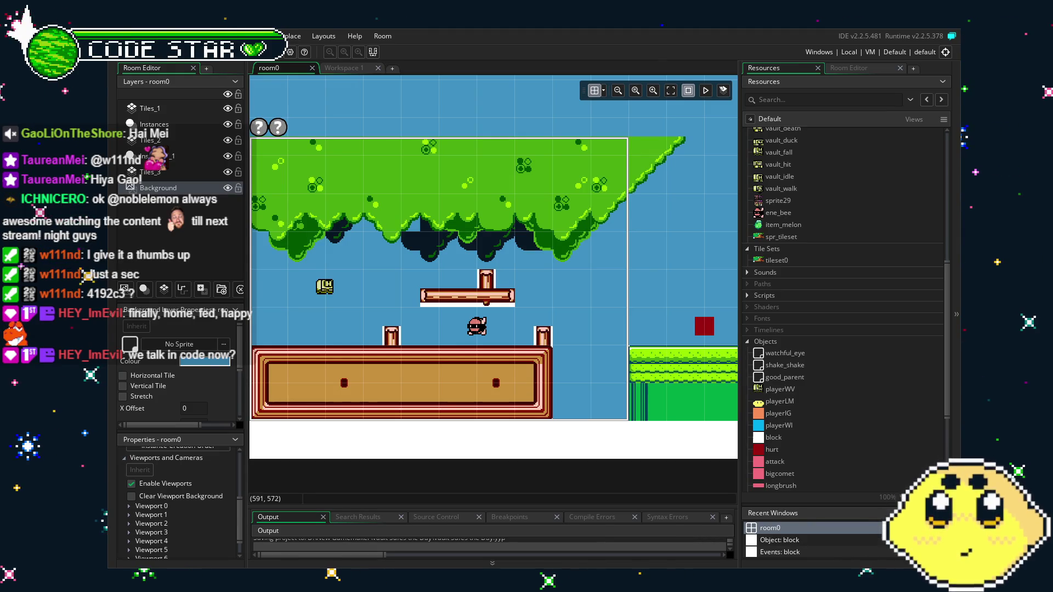
pyautogui.moveTo(352, 420)
pyautogui.mouseDown()
pyautogui.moveTo(426, 408)
pyautogui.moveTo(385, 392)
pyautogui.mouseUp()
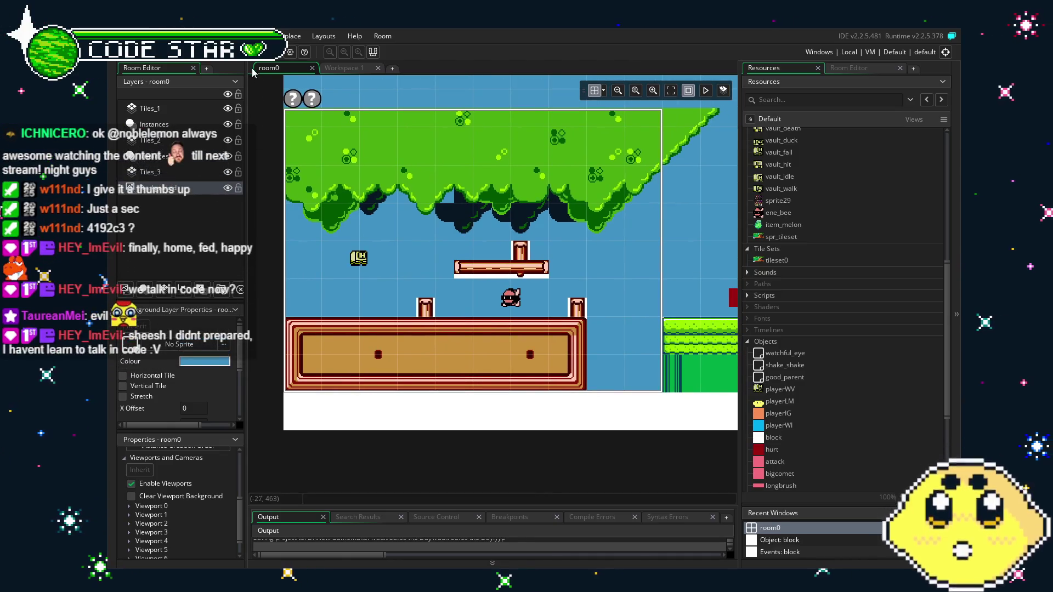
# - Make Tiles_3 active with the dark canopy-edge tile as brush, then run the game with F5
pyautogui.click(854, 68)
pyautogui.click(764, 67)
pyautogui.click(185, 176)
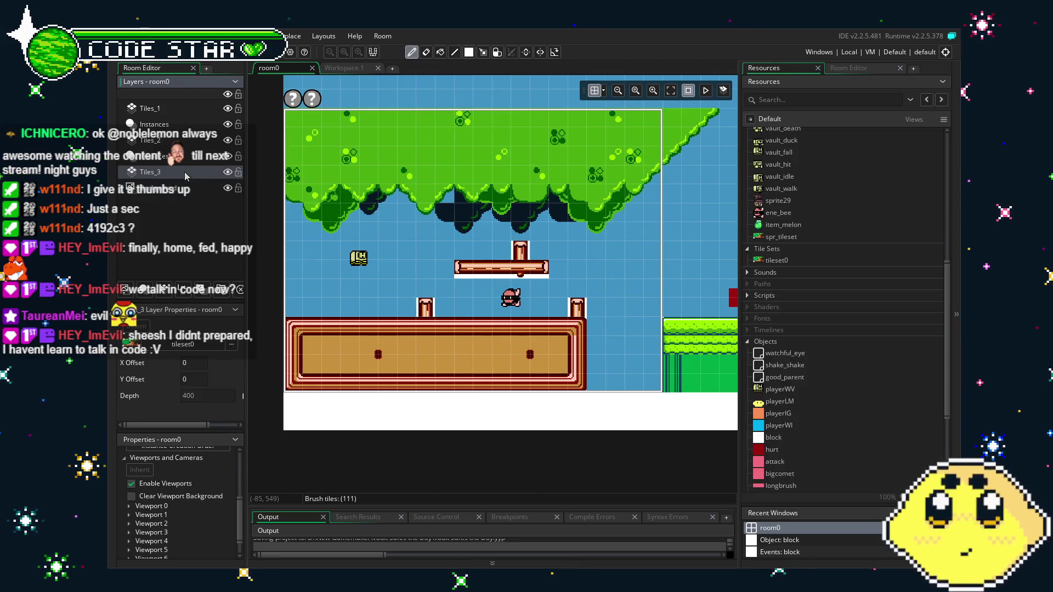
pyautogui.click(869, 68)
pyautogui.click(828, 209)
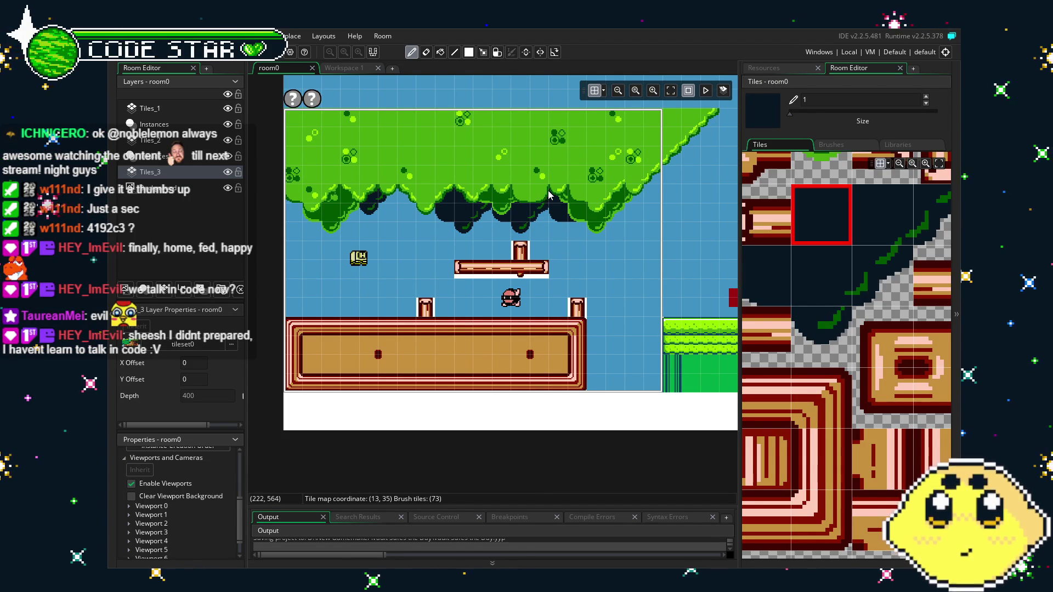
pyautogui.press('e')
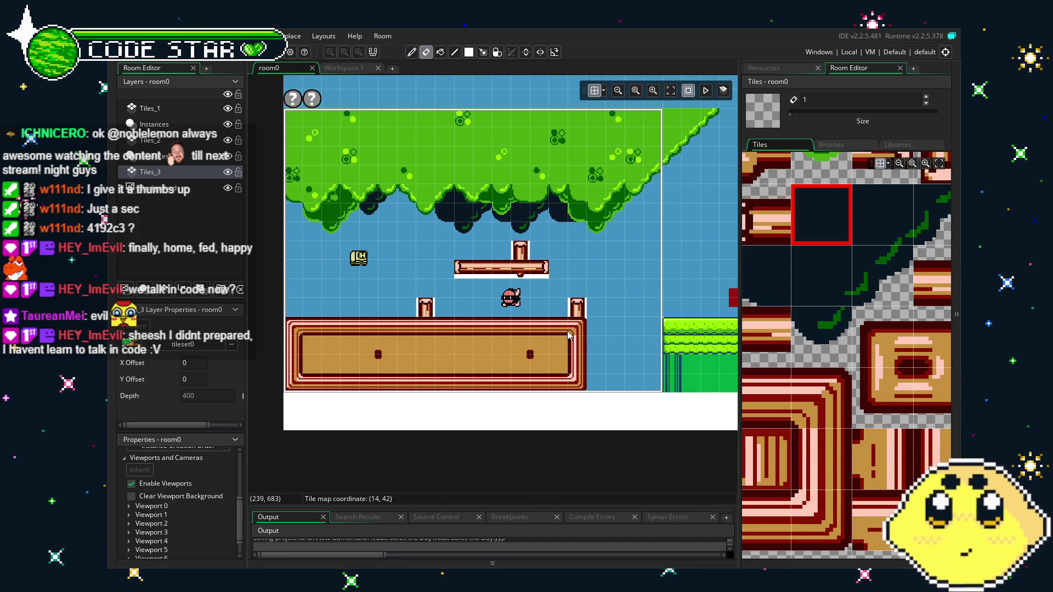
pyautogui.click(821, 336)
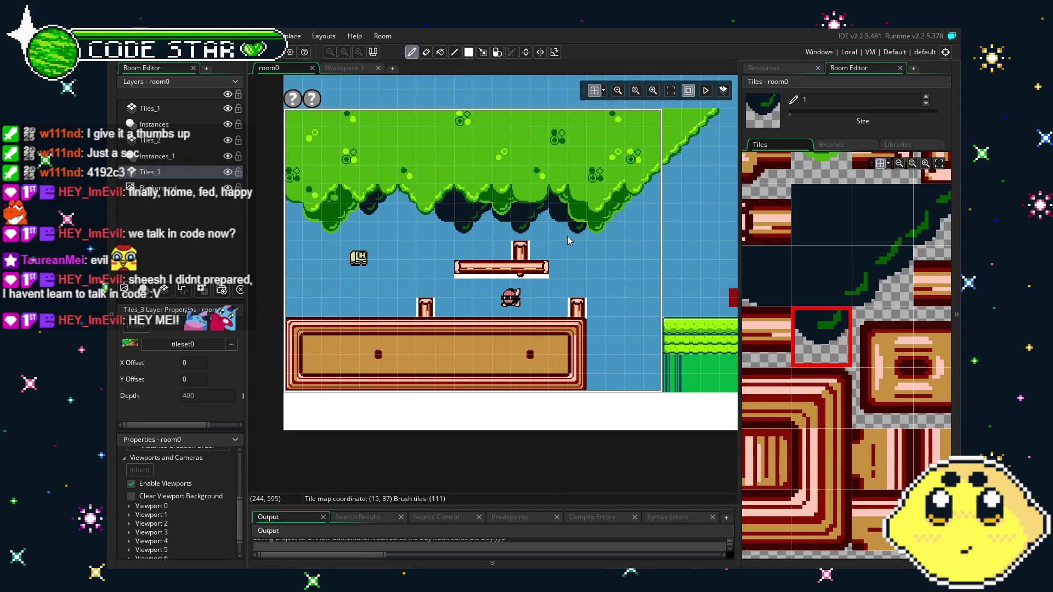
pyautogui.press('F5')
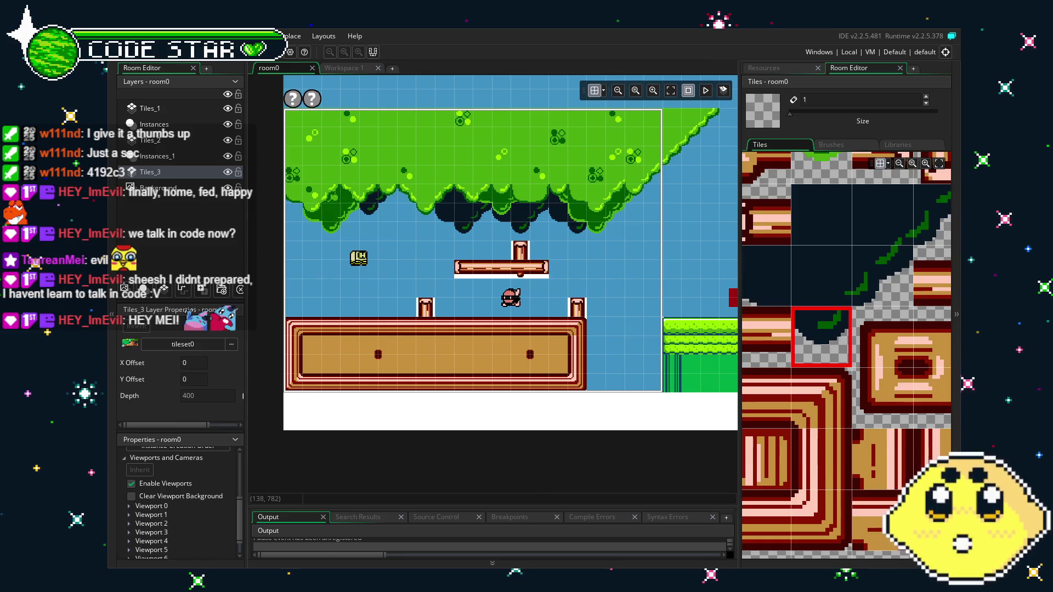
# - Walk the character back and forth, then run right across the gap onto lower ground
pyautogui.press('Left')
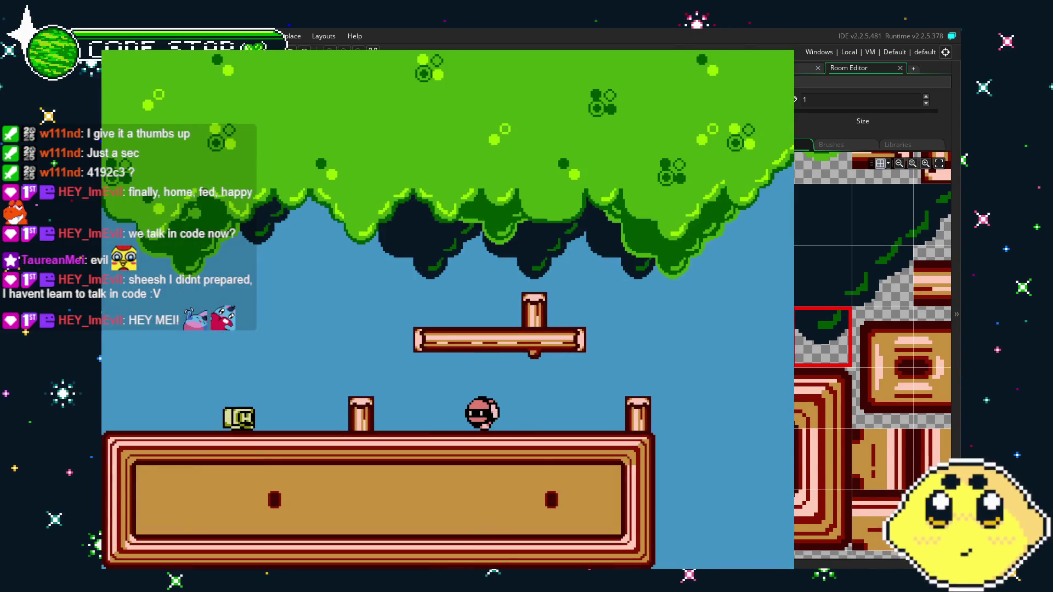
pyautogui.press('Right')
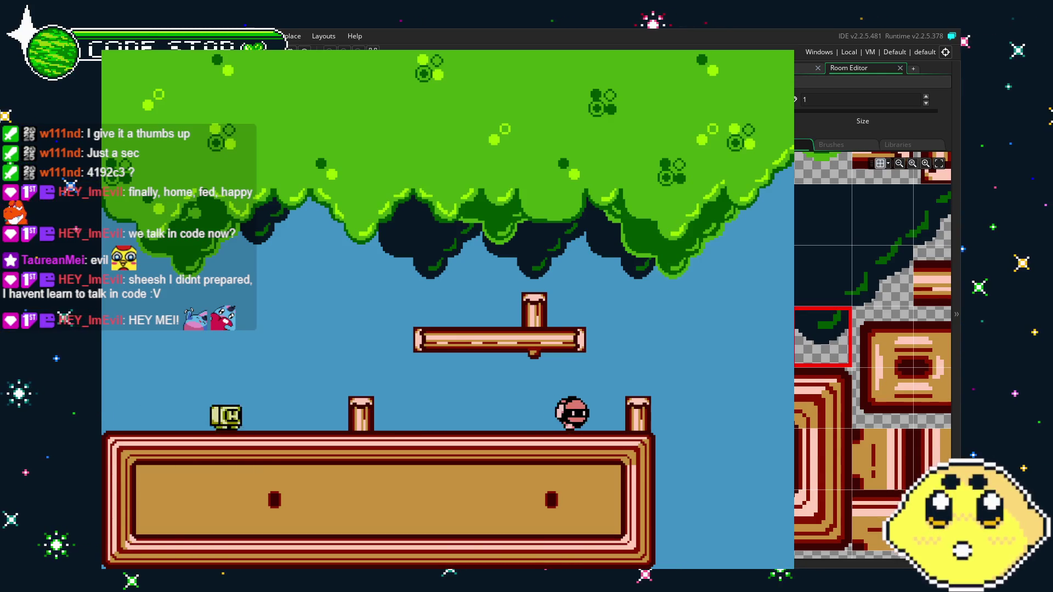
pyautogui.press('Left')
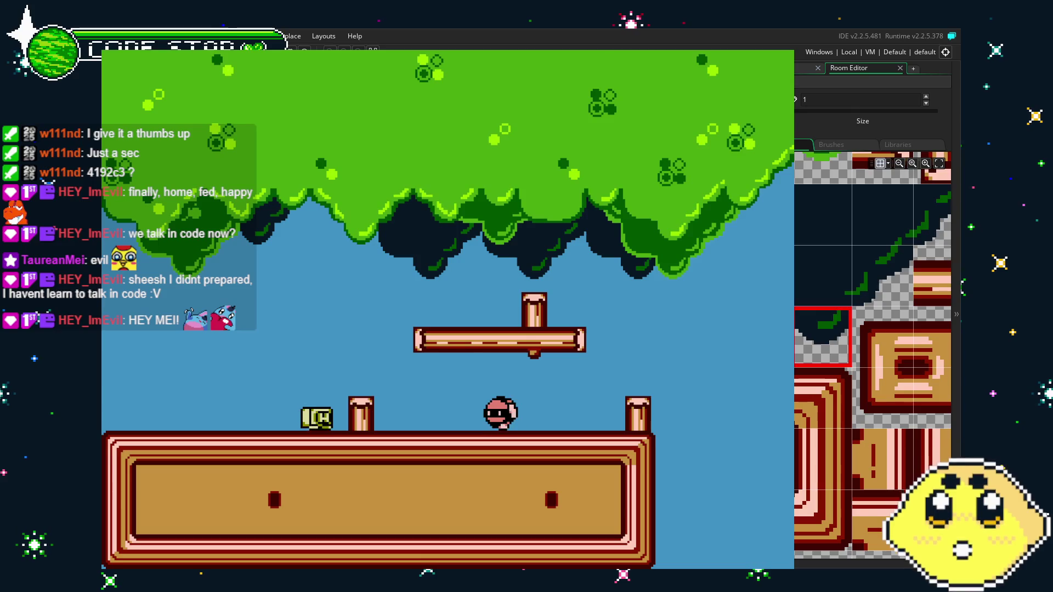
pyautogui.press('Right')
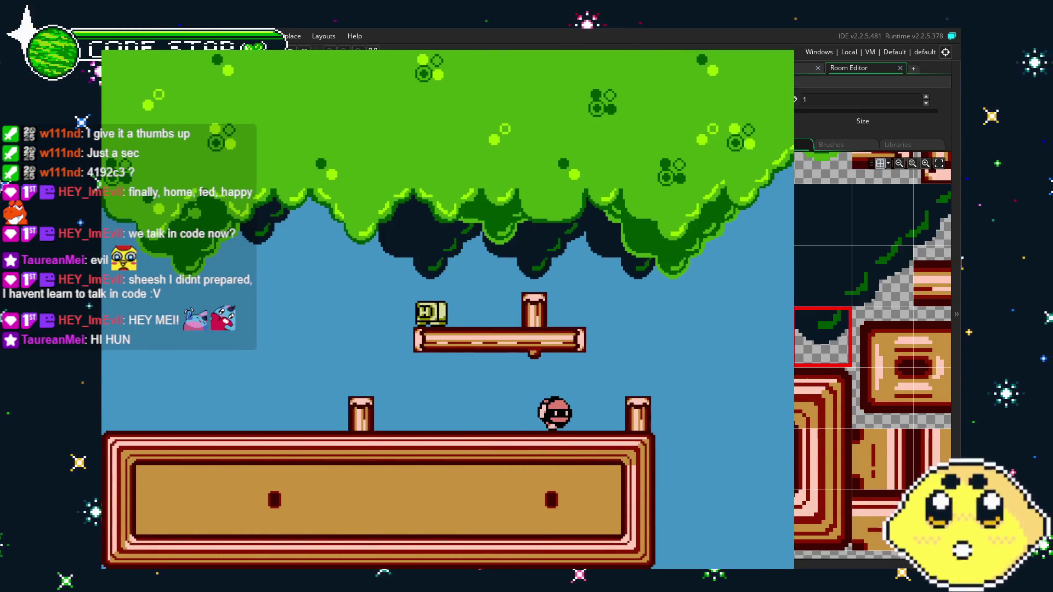
pyautogui.press('Left')
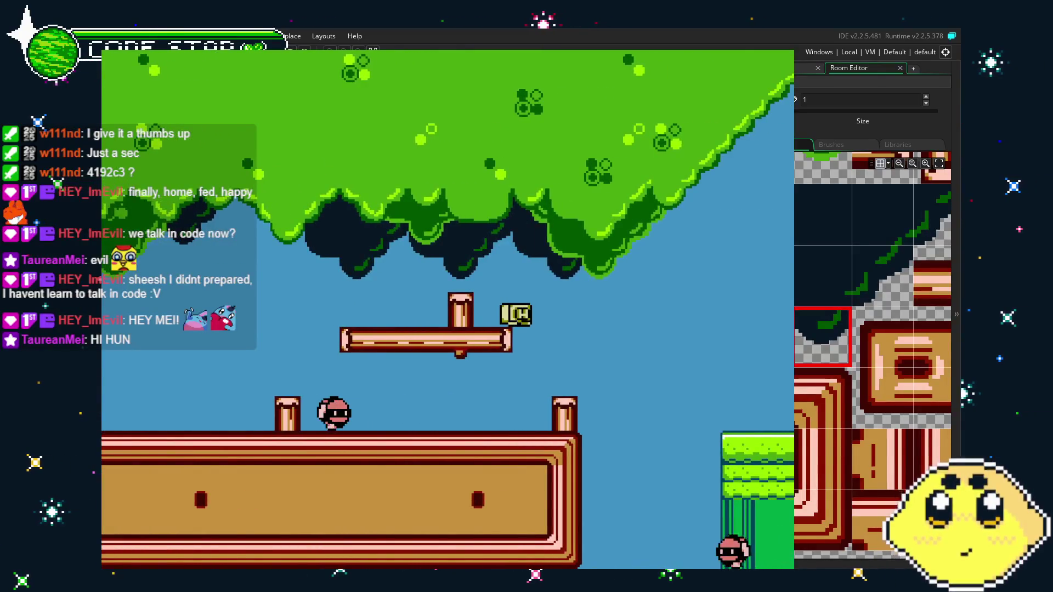
pyautogui.press('Right')
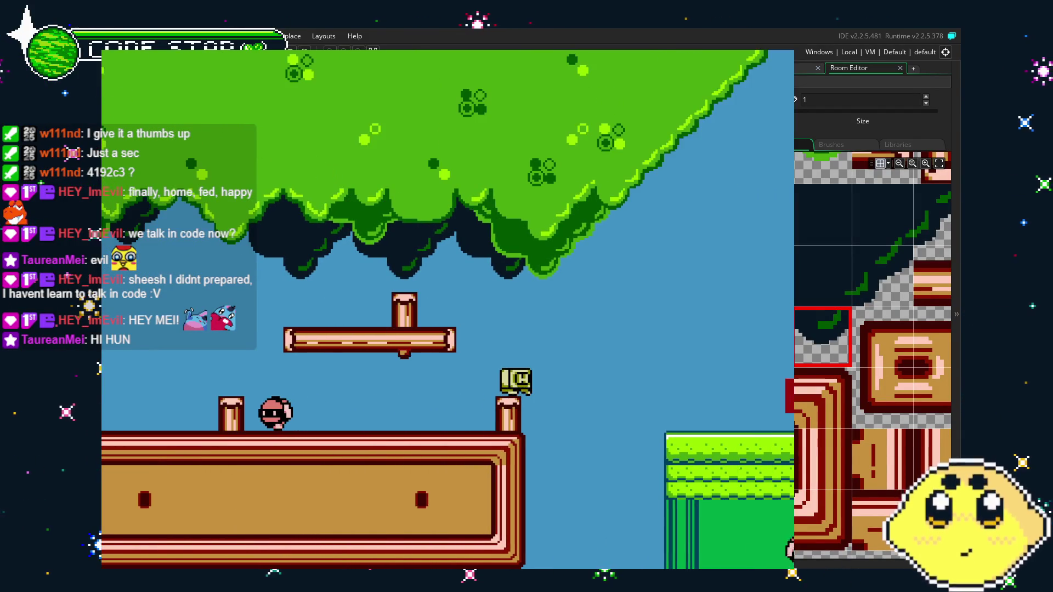
pyautogui.press('Right')
pyautogui.press('Right')
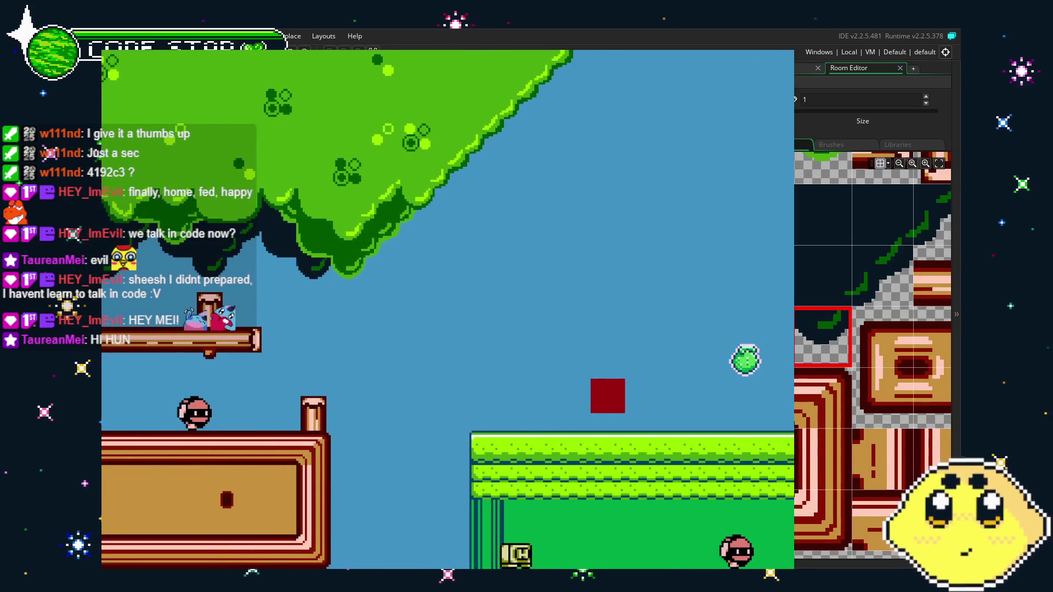
pyautogui.press('Right')
pyautogui.press('Right')
pyautogui.press('Right')
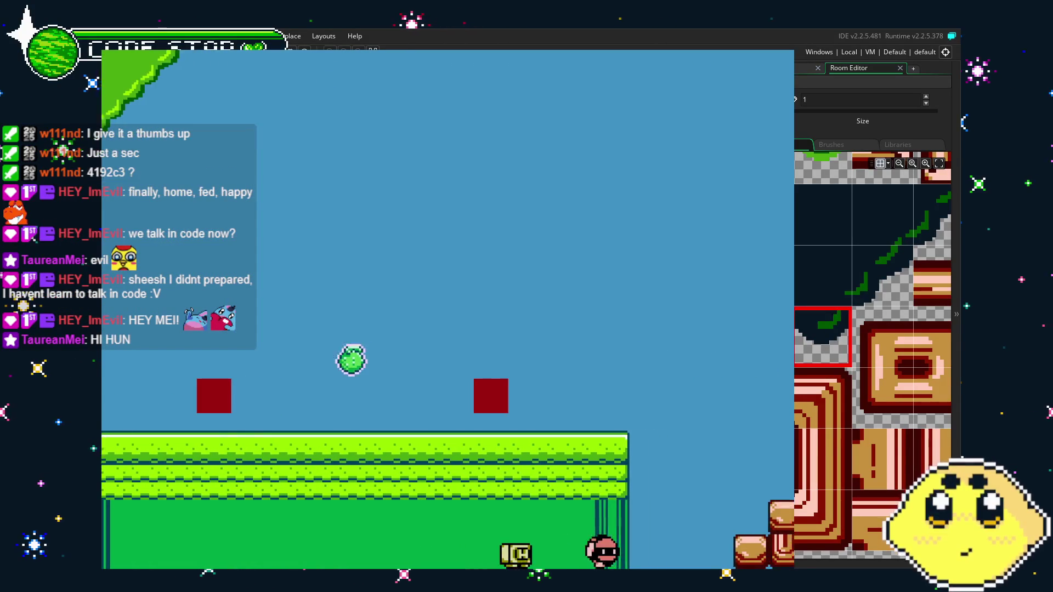
# - Jump up the pillar staircase onto the ledge beside the green building
pyautogui.press('Right')
pyautogui.press('space')
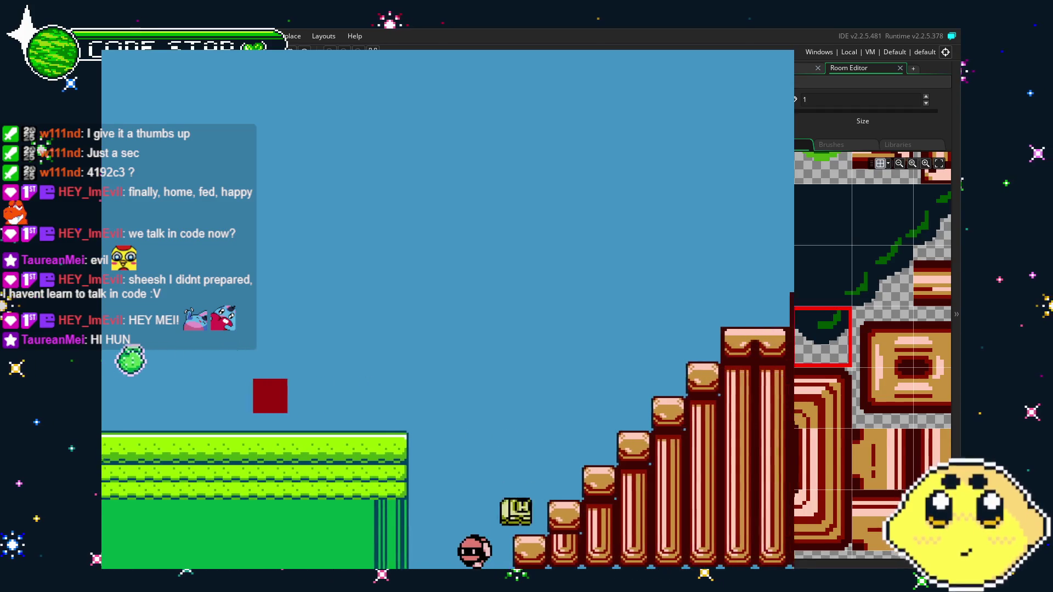
pyautogui.press('Right')
pyautogui.press('space')
pyautogui.press('space')
pyautogui.press('space')
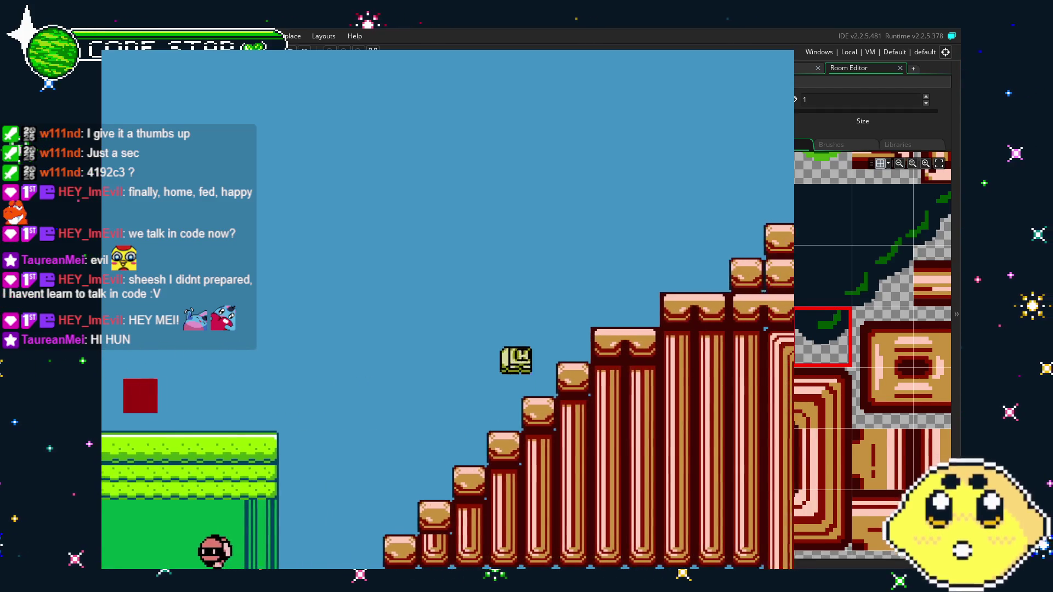
pyautogui.press('Right')
pyautogui.press('space')
pyautogui.press('space')
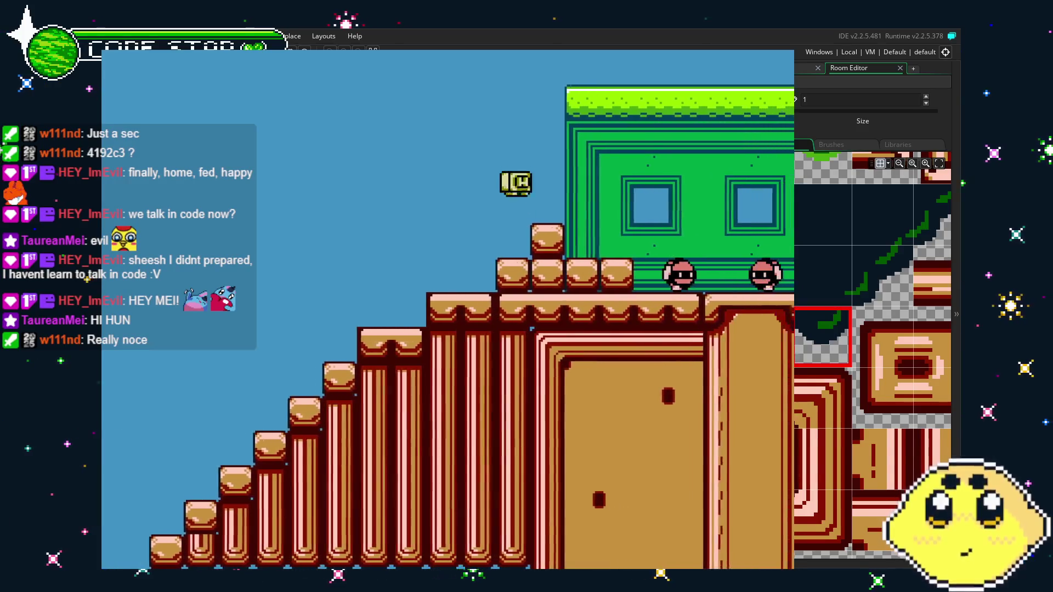
pyautogui.press('Right')
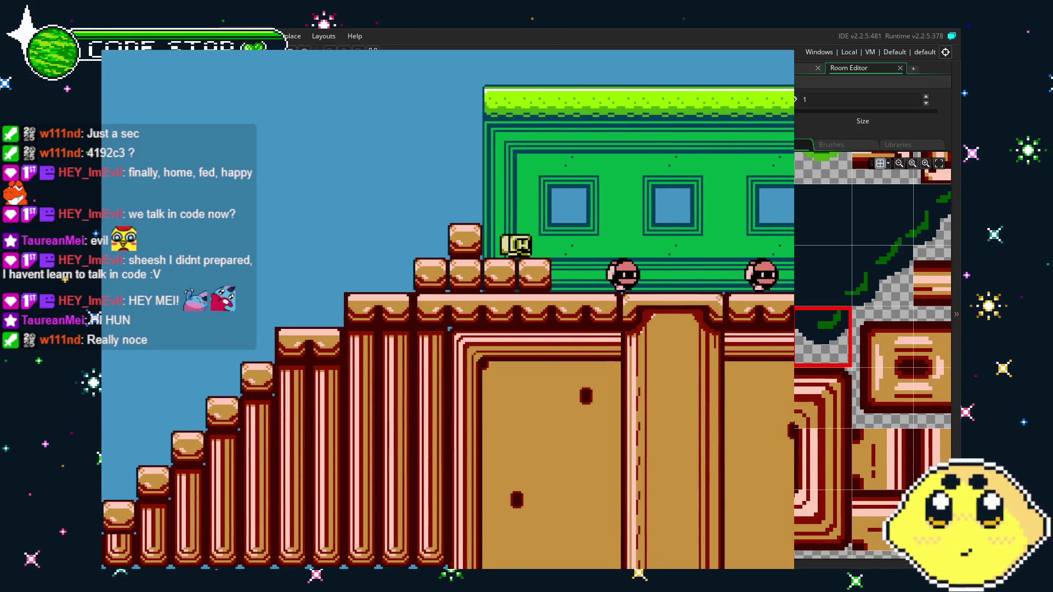
# - Run past the building, jump onto the stacked blocks, then drop to the floor
pyautogui.press('Right')
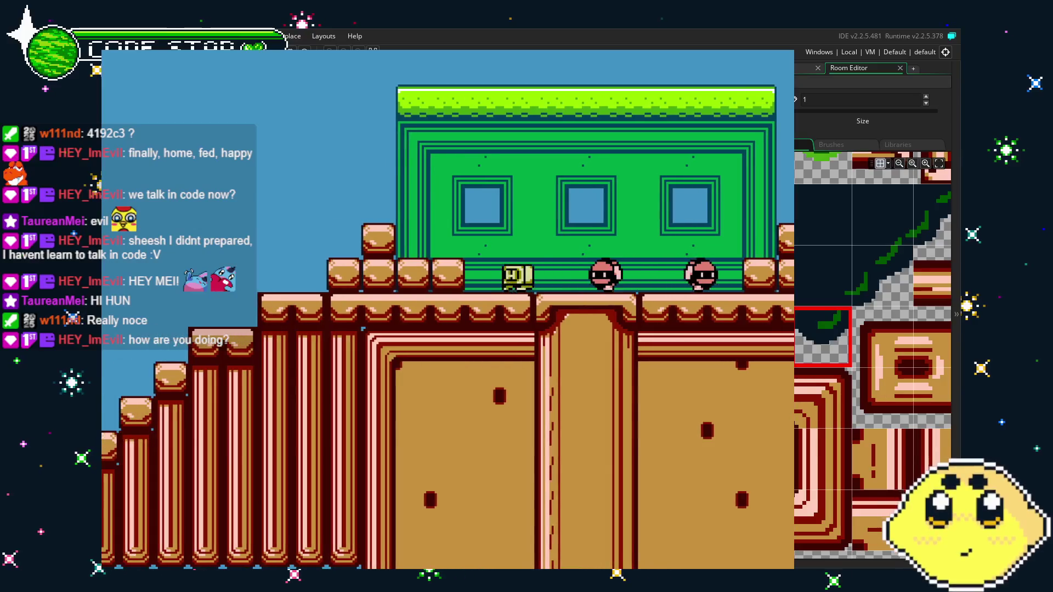
pyautogui.press('space')
pyautogui.press('Right')
pyautogui.press('space')
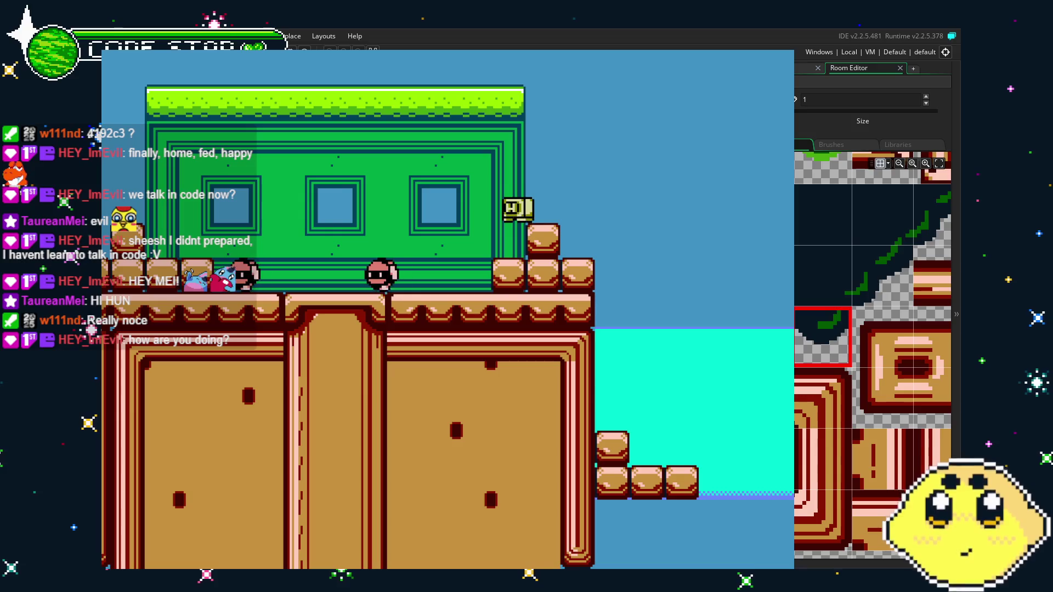
pyautogui.press('Right')
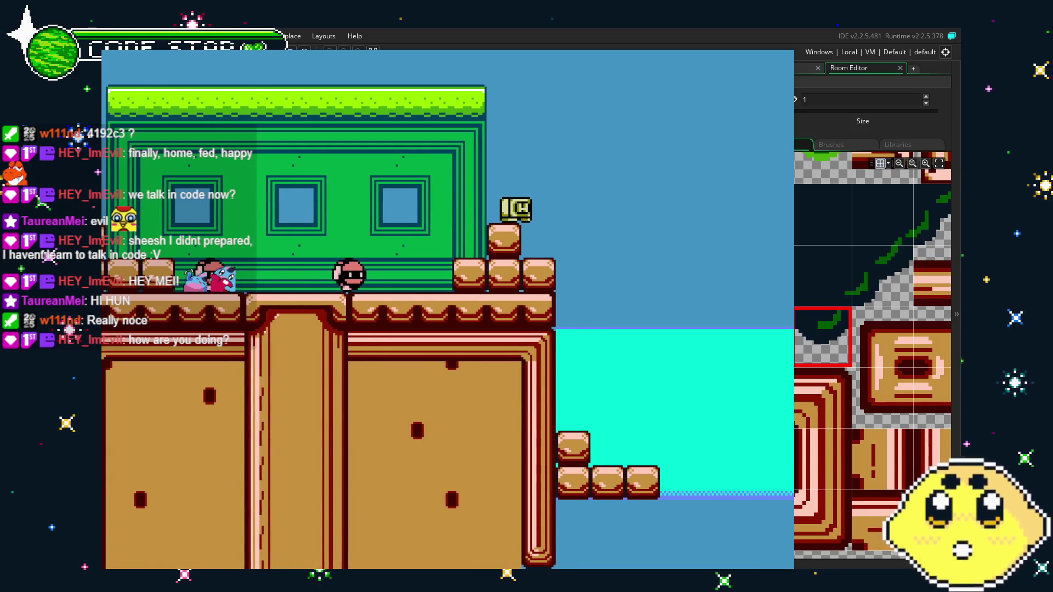
pyautogui.press('Left')
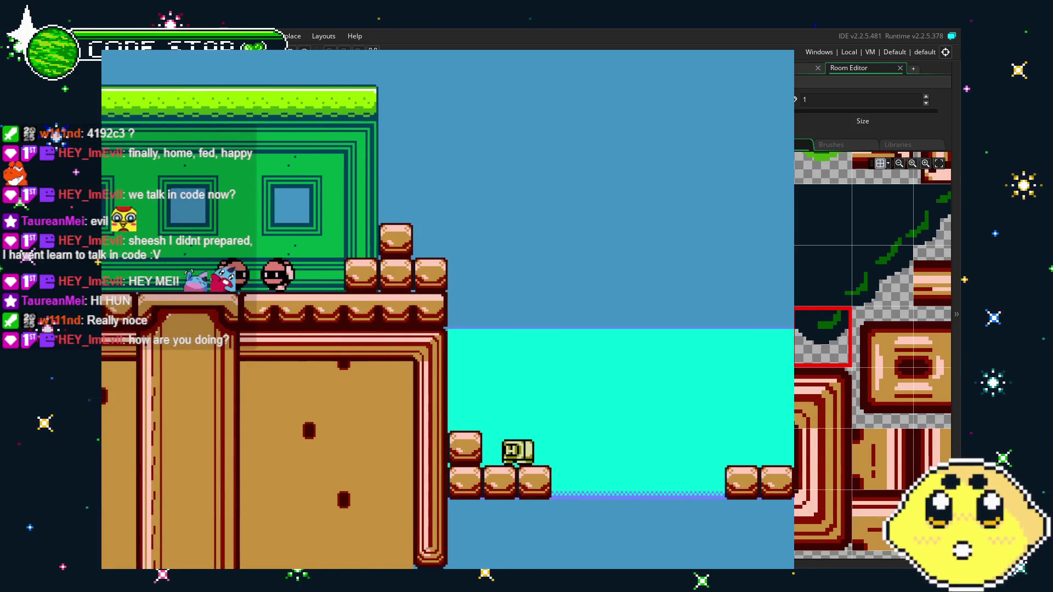
pyautogui.press('Right')
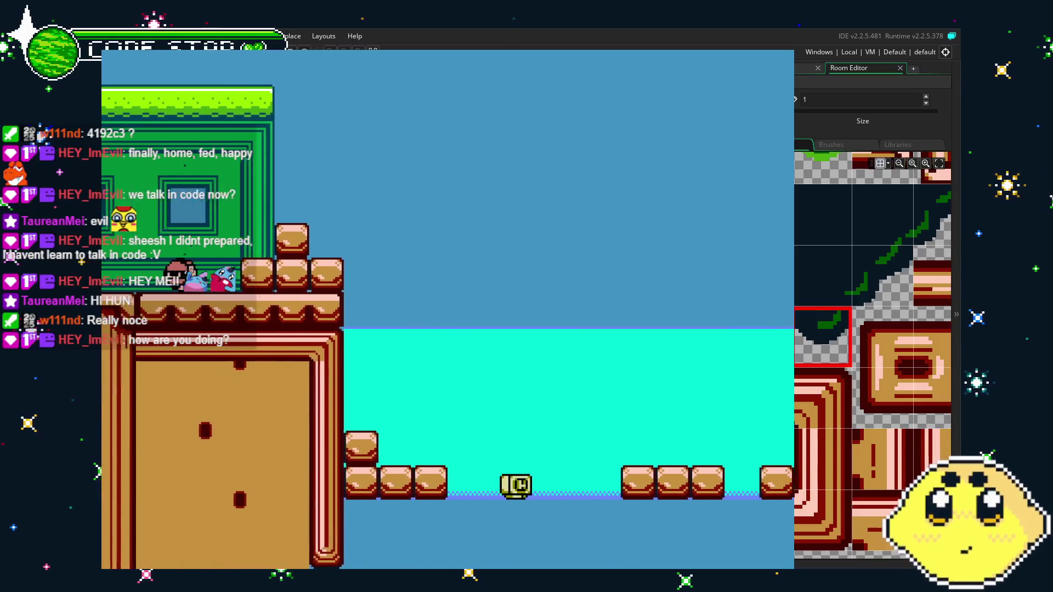
pyautogui.press('Right')
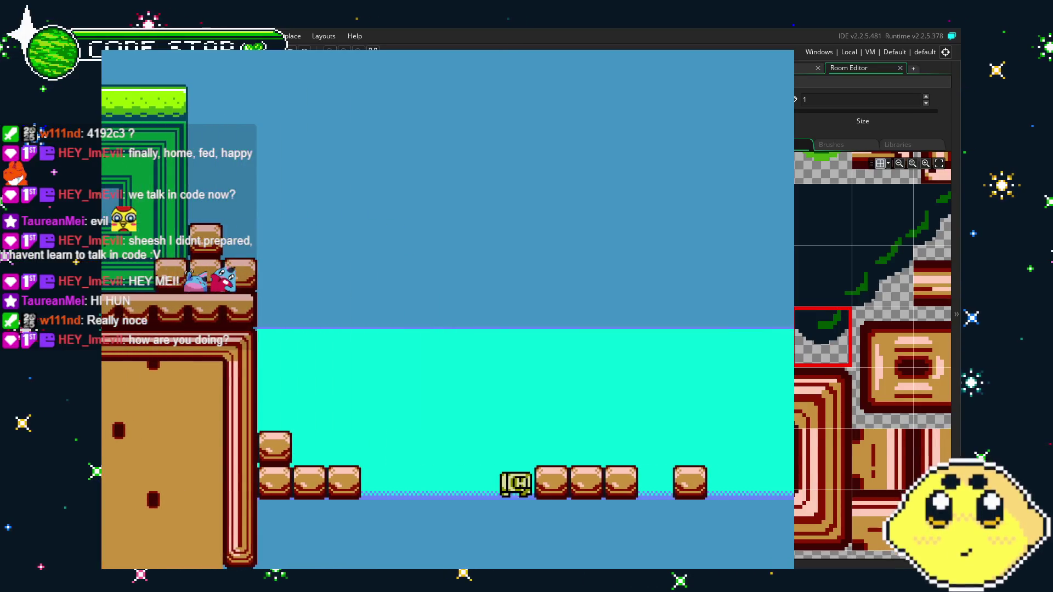
pyautogui.press('Left')
pyautogui.press('Right')
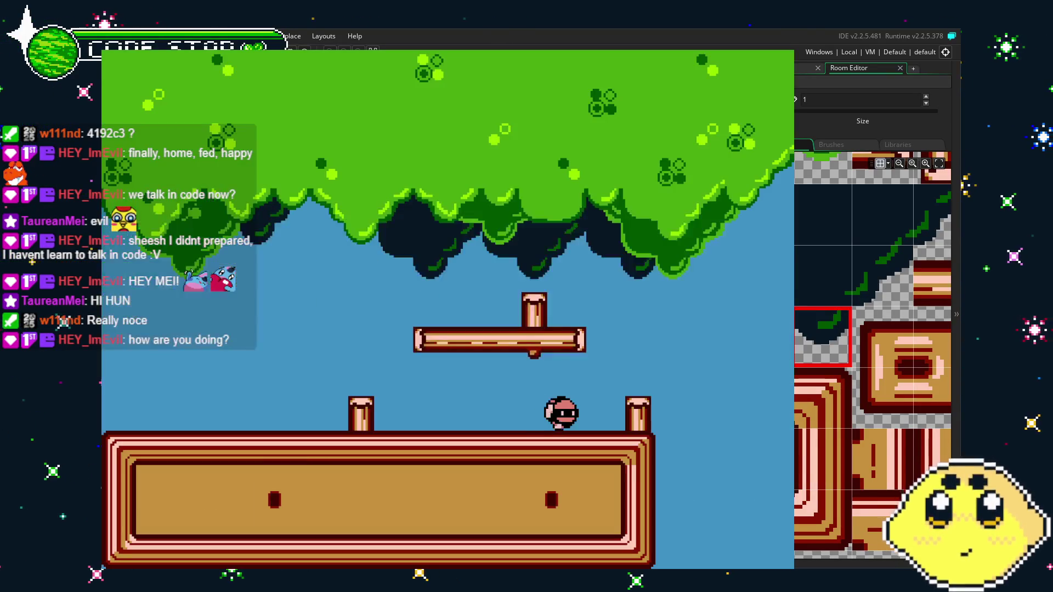
# - Restart the run, step left and right, then drop down and jump onto the stairs
pyautogui.press('Right')
pyautogui.press('Left')
pyautogui.press('Left')
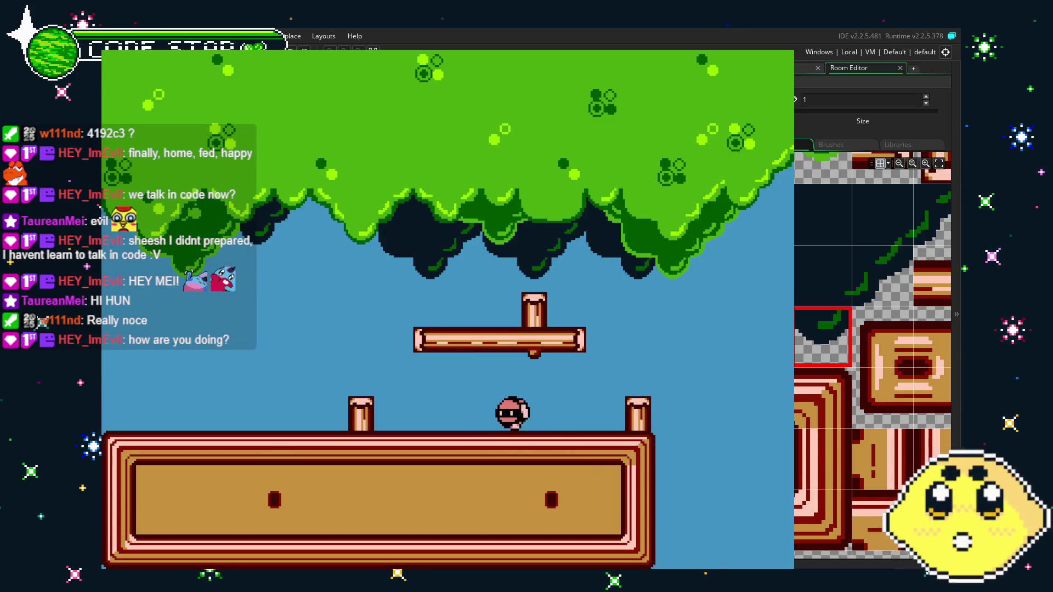
pyautogui.press('Right')
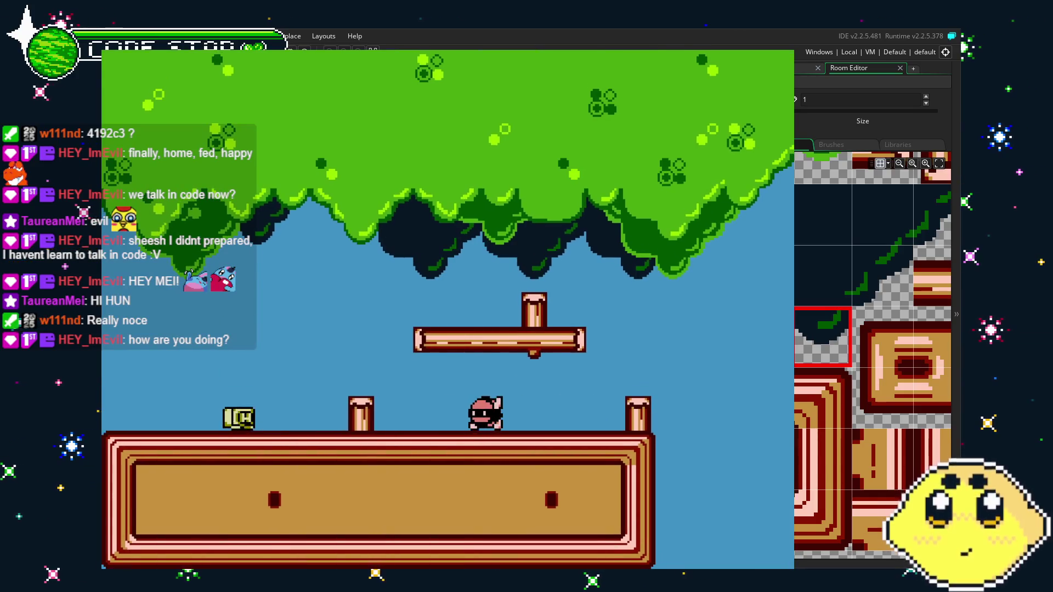
pyautogui.press('Left')
pyautogui.press('Left')
pyautogui.press('Right')
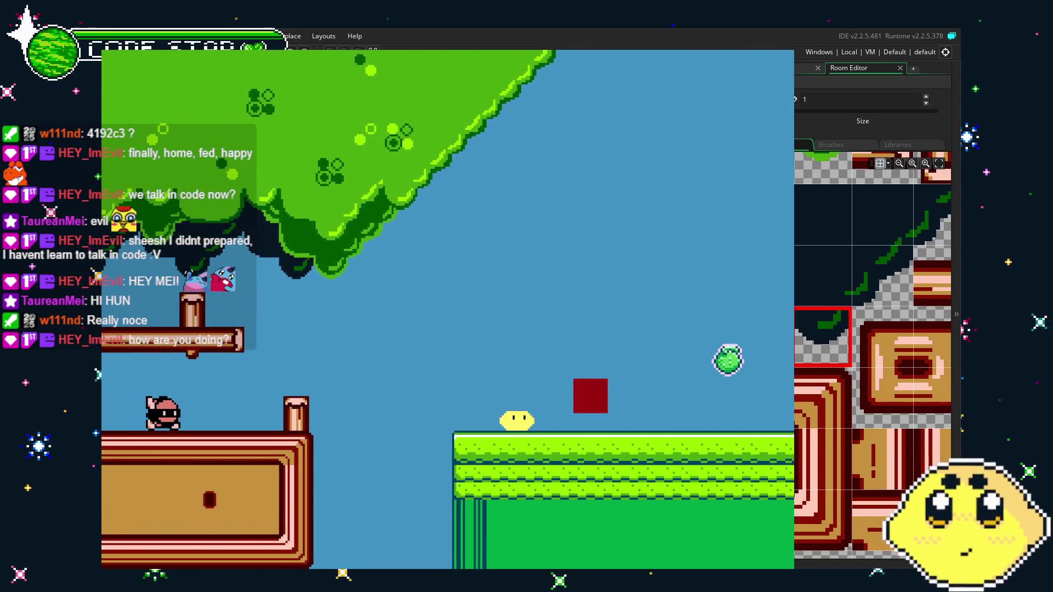
pyautogui.press('Right')
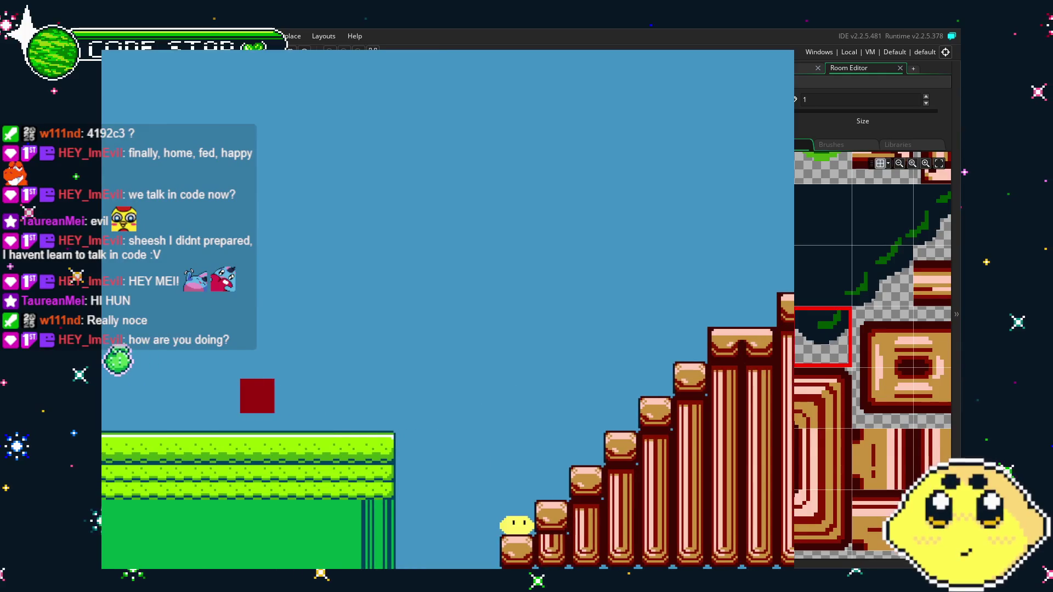
pyautogui.press('Up')
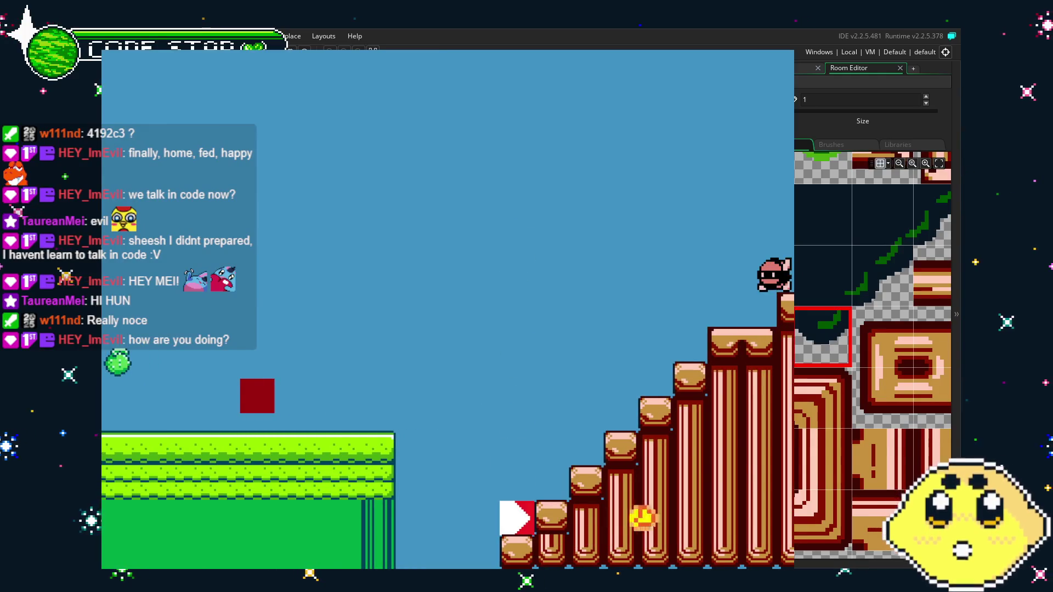
pyautogui.press('Right')
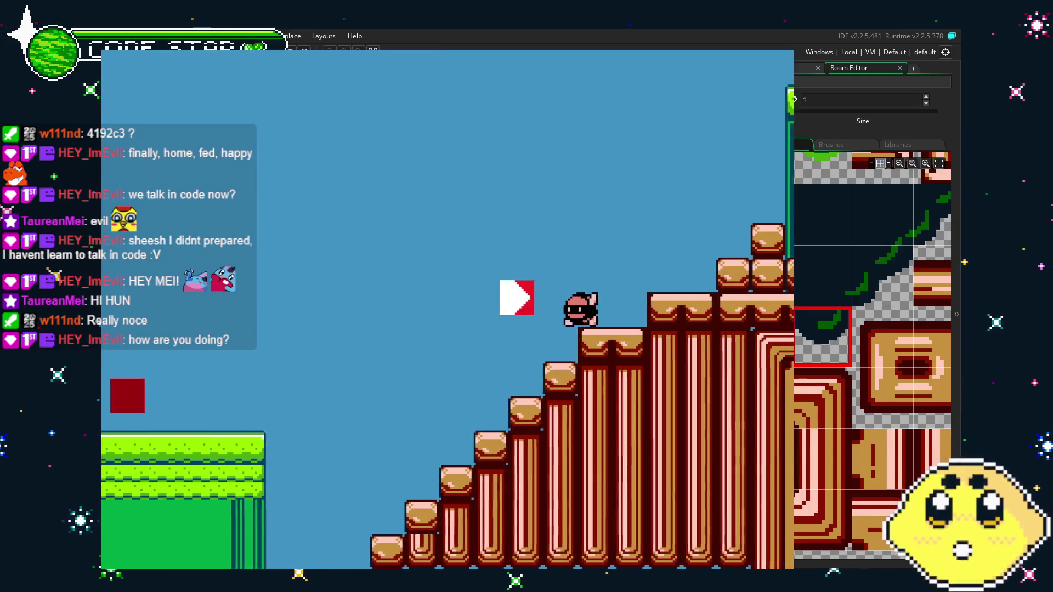
# - Climb the staircase past the green building and move right across the water area
pyautogui.press('Right')
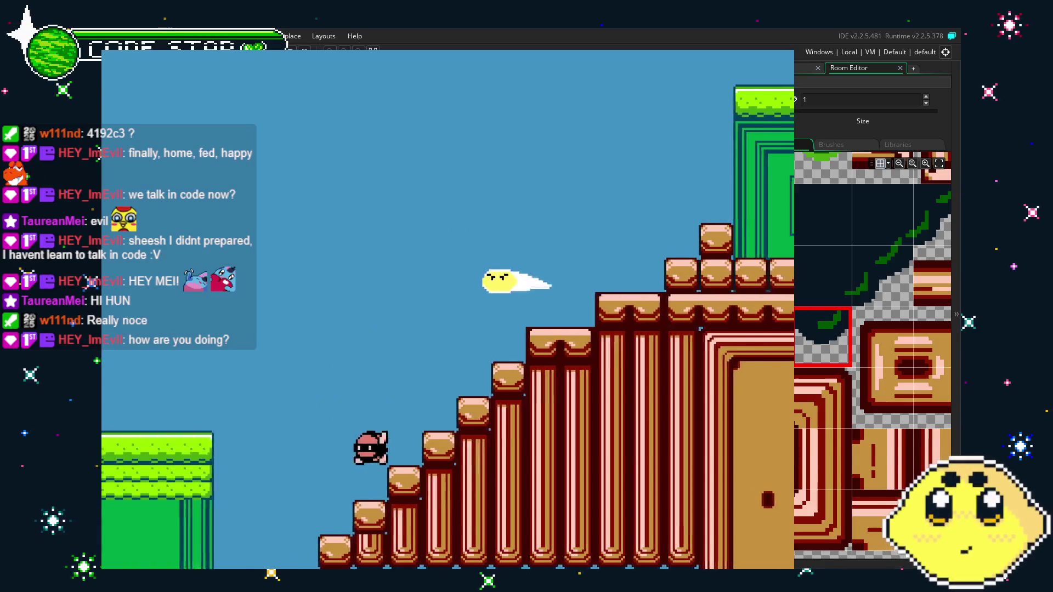
pyautogui.press('Right')
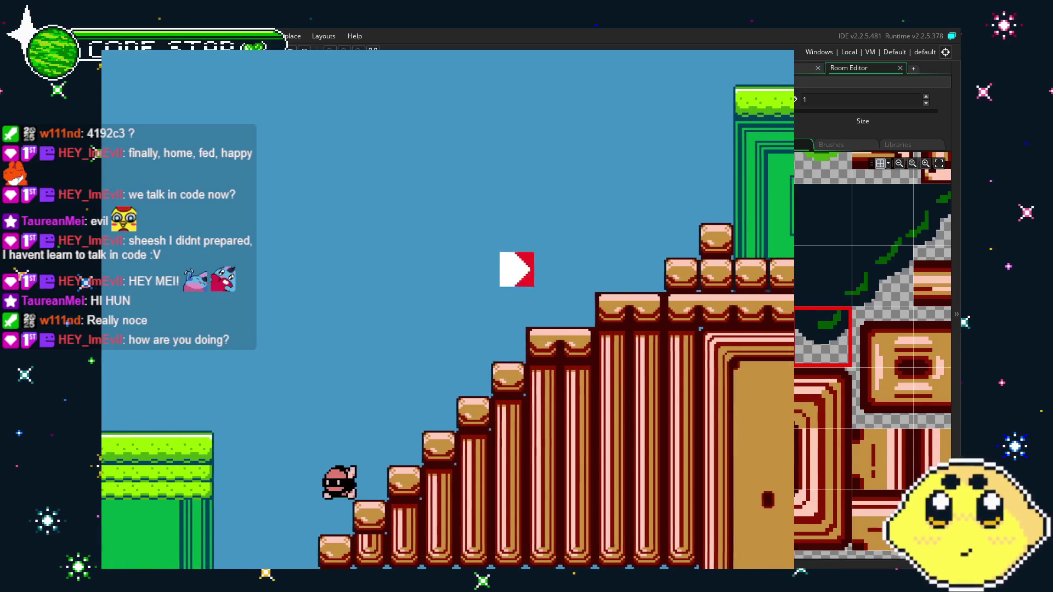
pyautogui.press('Right')
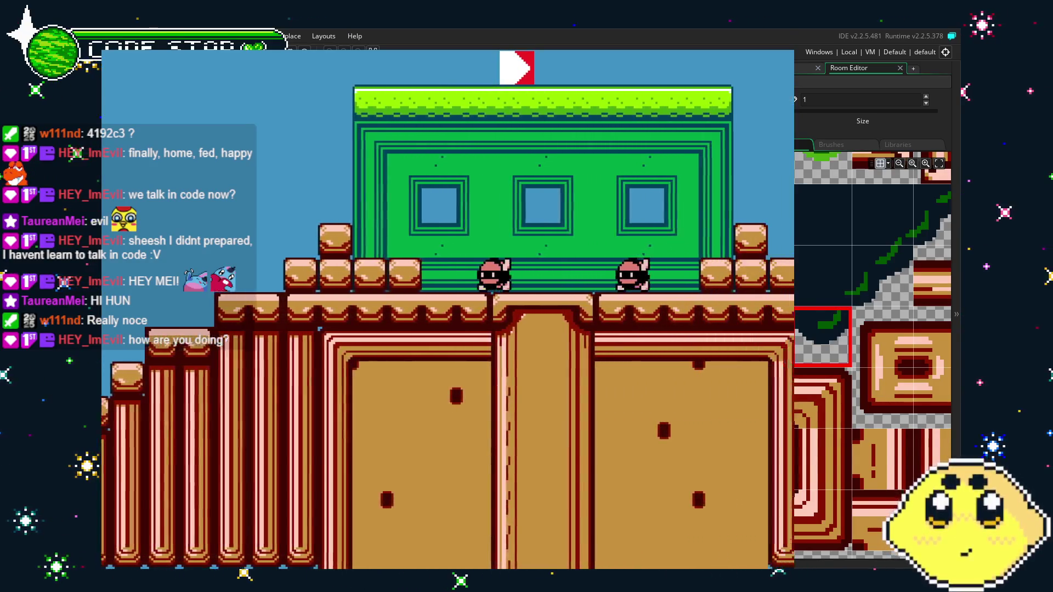
pyautogui.press('Right')
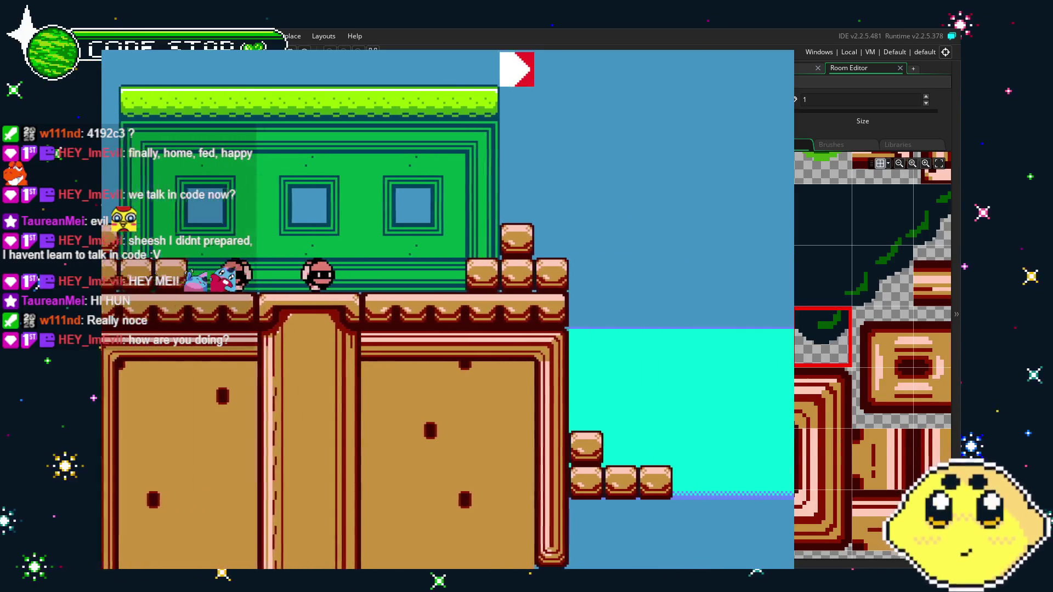
pyautogui.press('Right')
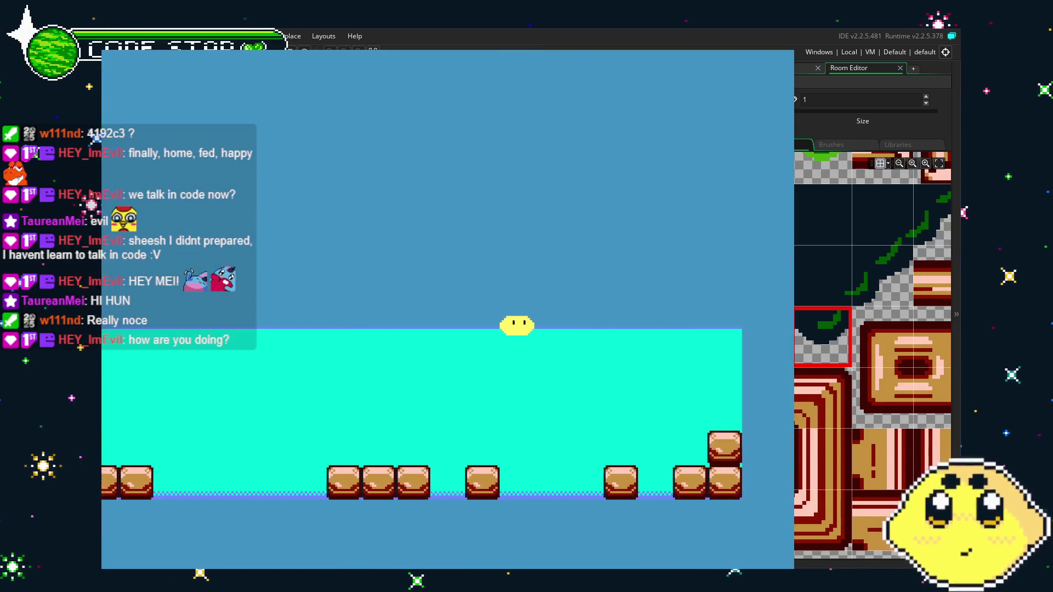
pyautogui.press('Up')
pyautogui.press('Right')
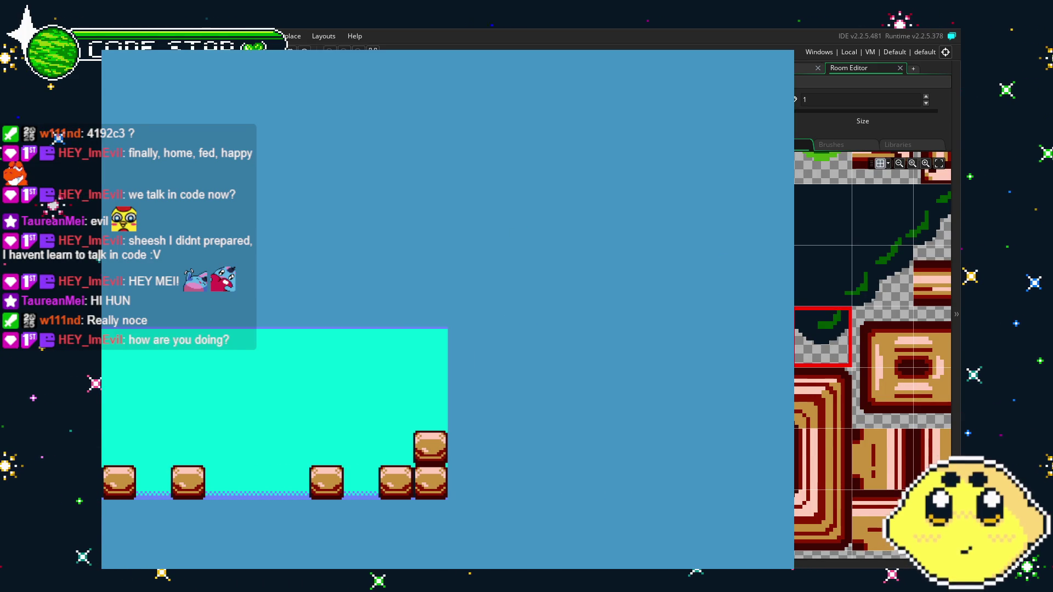
pyautogui.press('Escape')
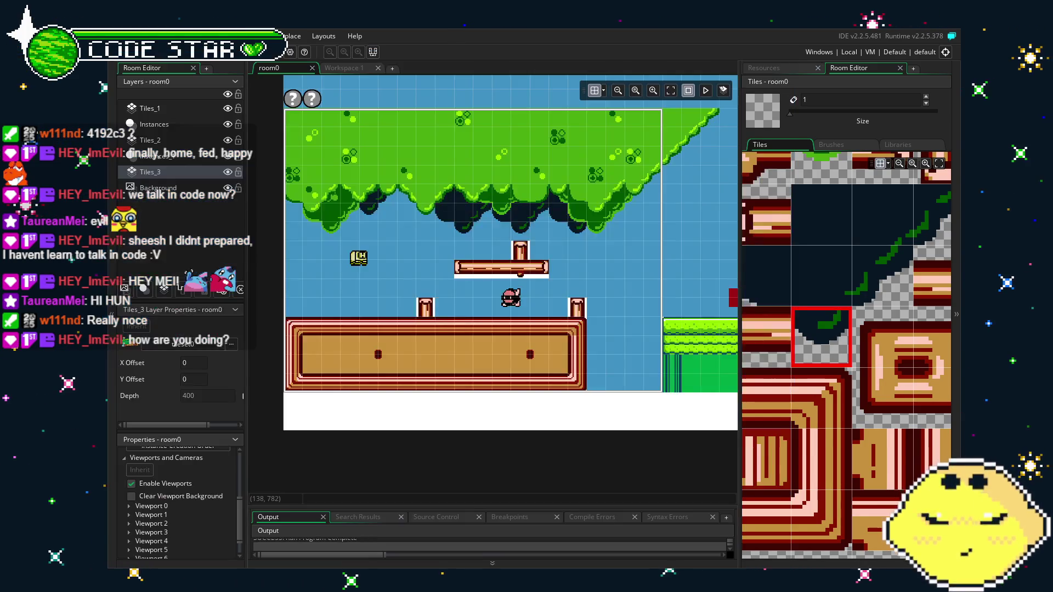